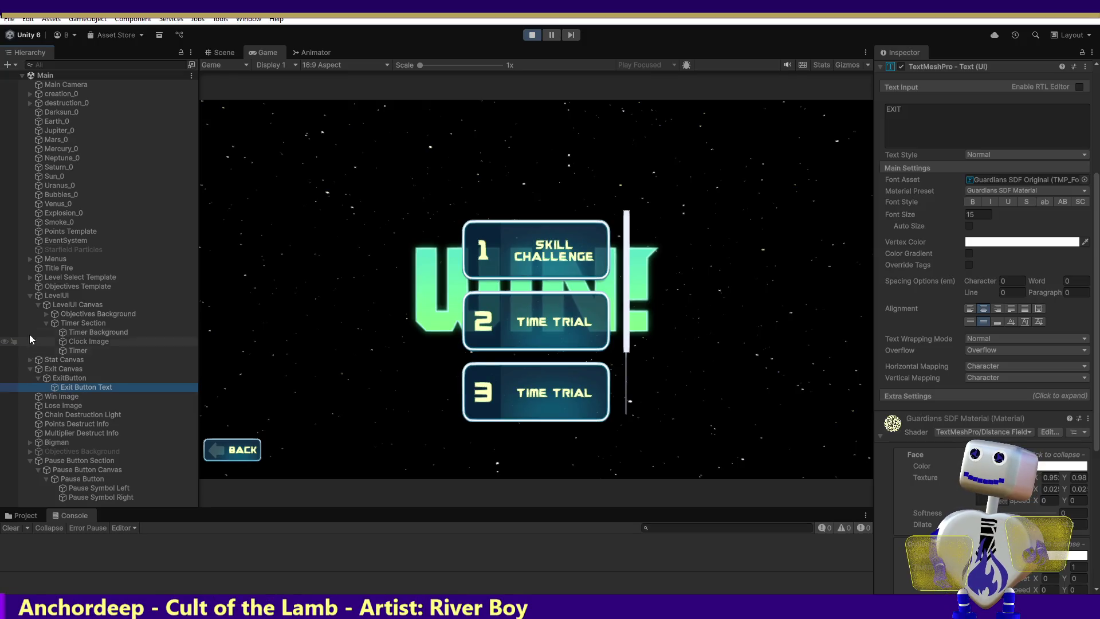
# Expand Menus > Level List > Level List Container > Level List Viewport > Level List Items, then select Level List Container.
pyautogui.click(29, 258)
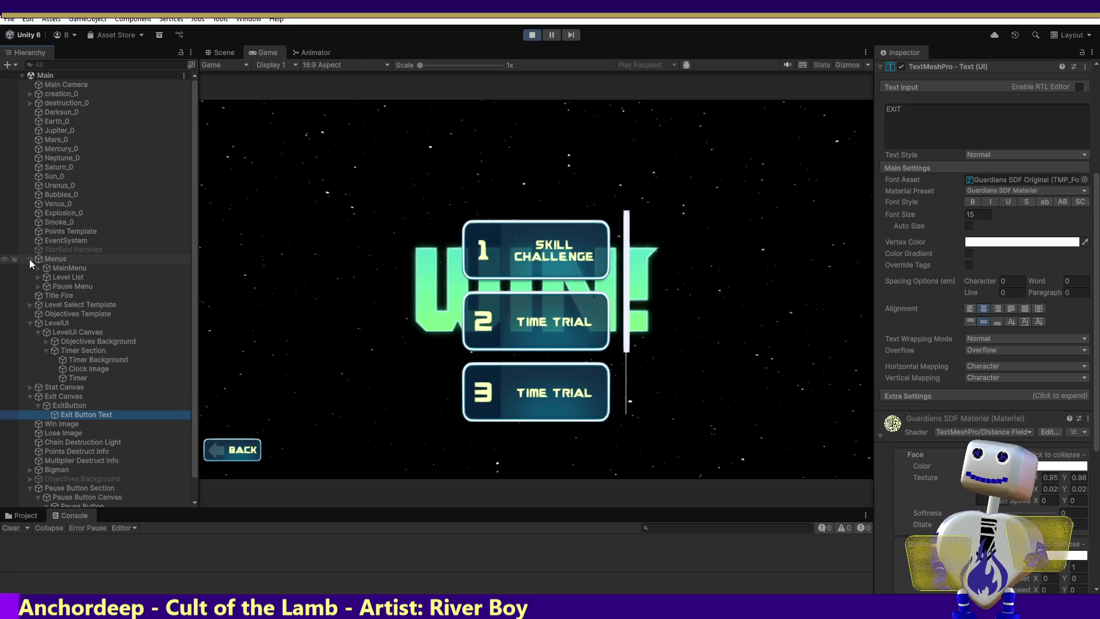
pyautogui.click(38, 277)
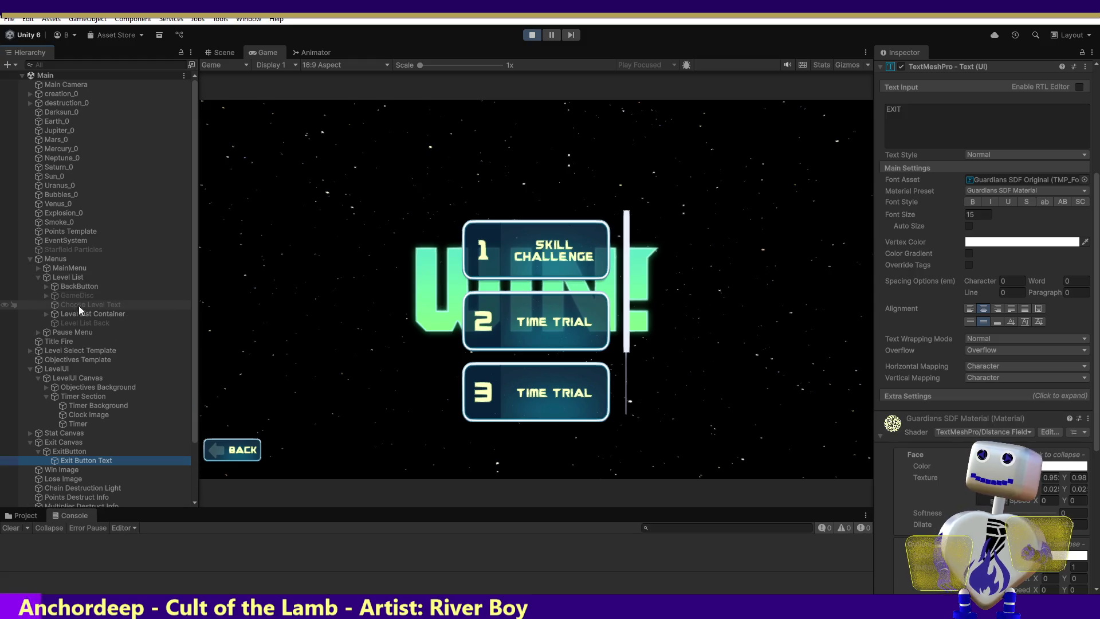
pyautogui.click(46, 313)
pyautogui.click(54, 323)
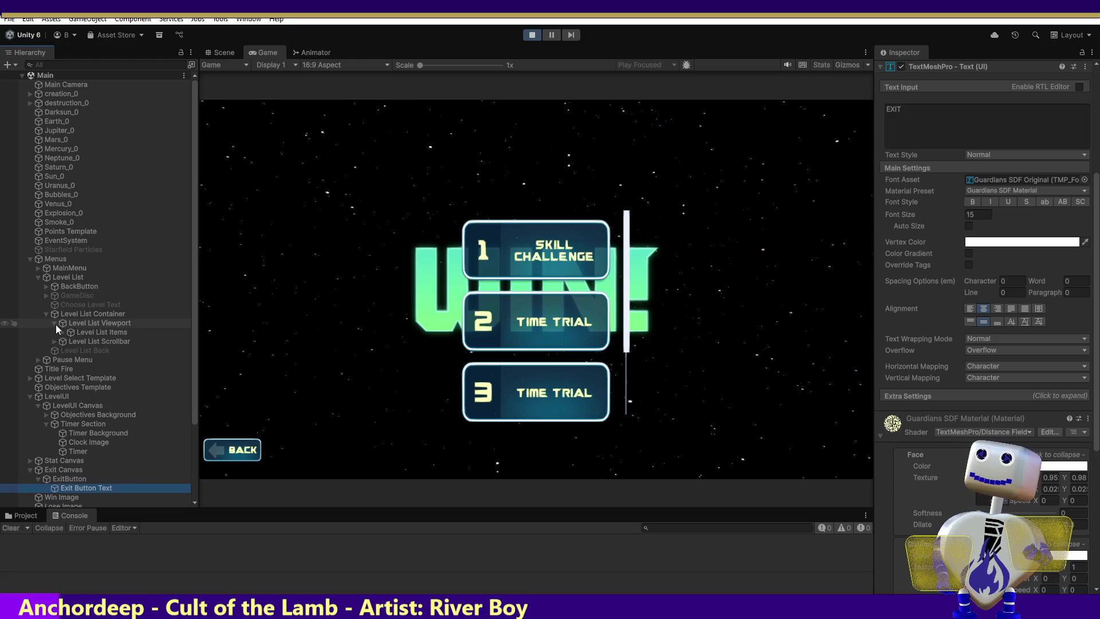
pyautogui.click(61, 331)
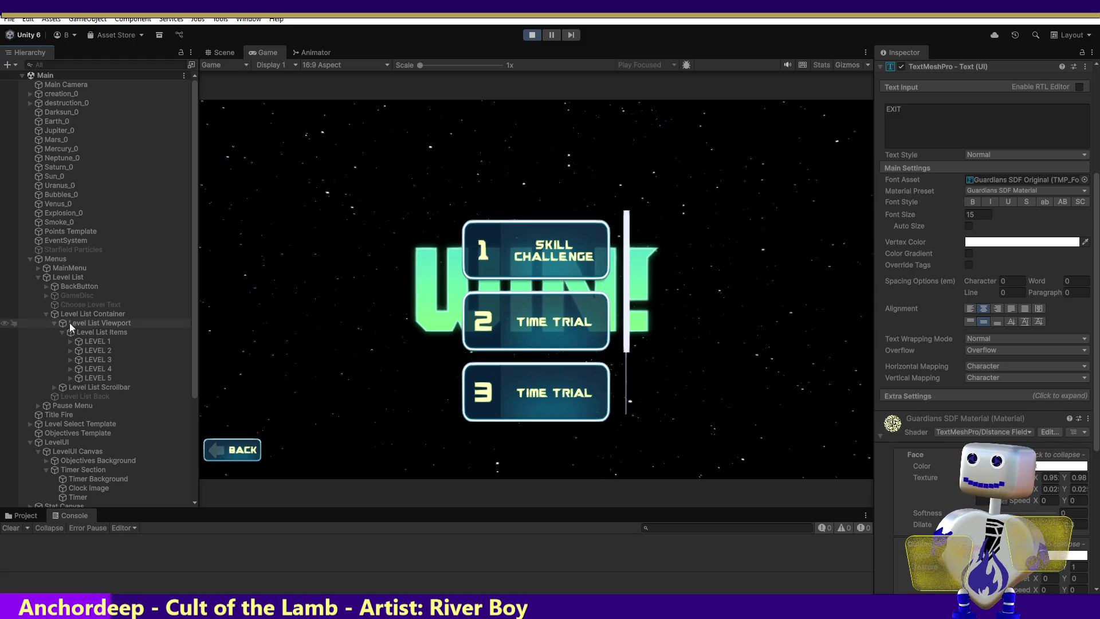
pyautogui.click(97, 324)
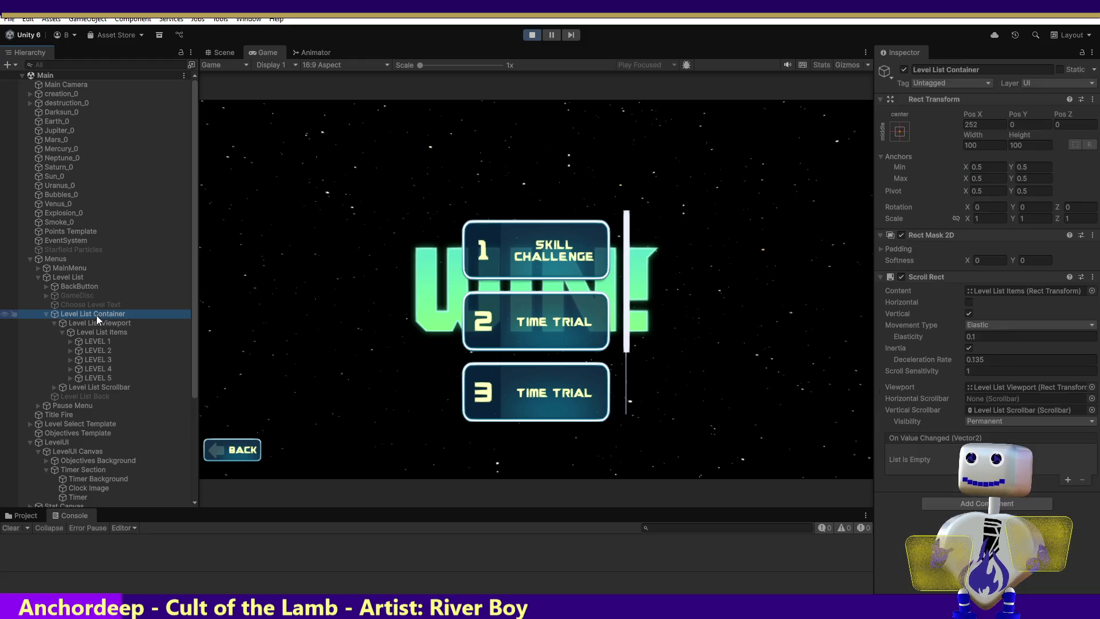
# Select Level List Items, then LEVEL 1 to review its Button and On Click events.
pyautogui.click(101, 334)
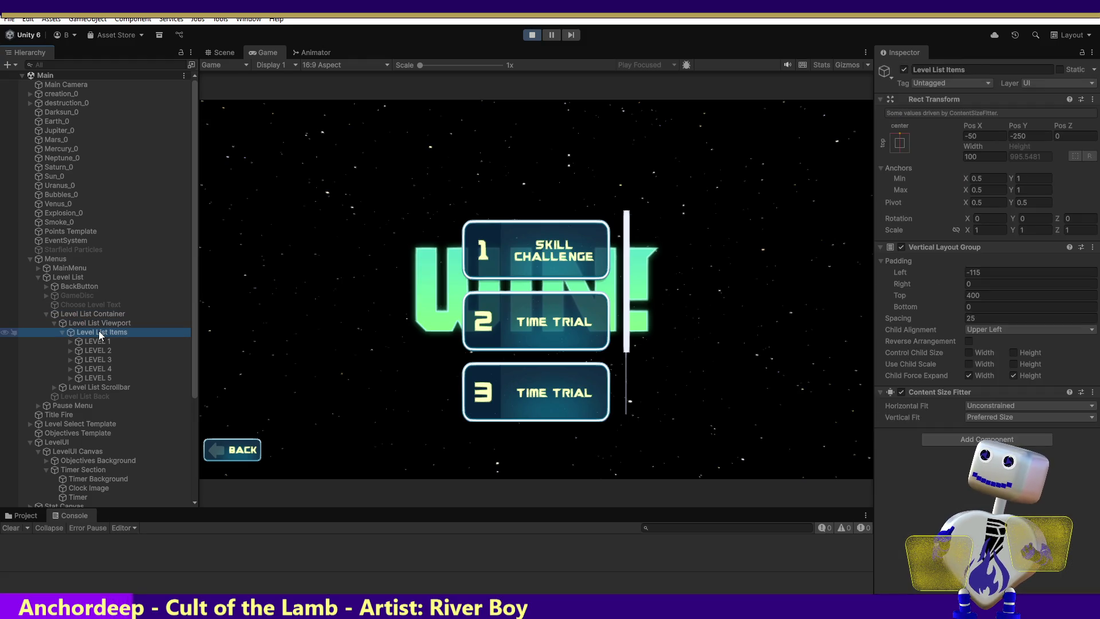
pyautogui.click(86, 342)
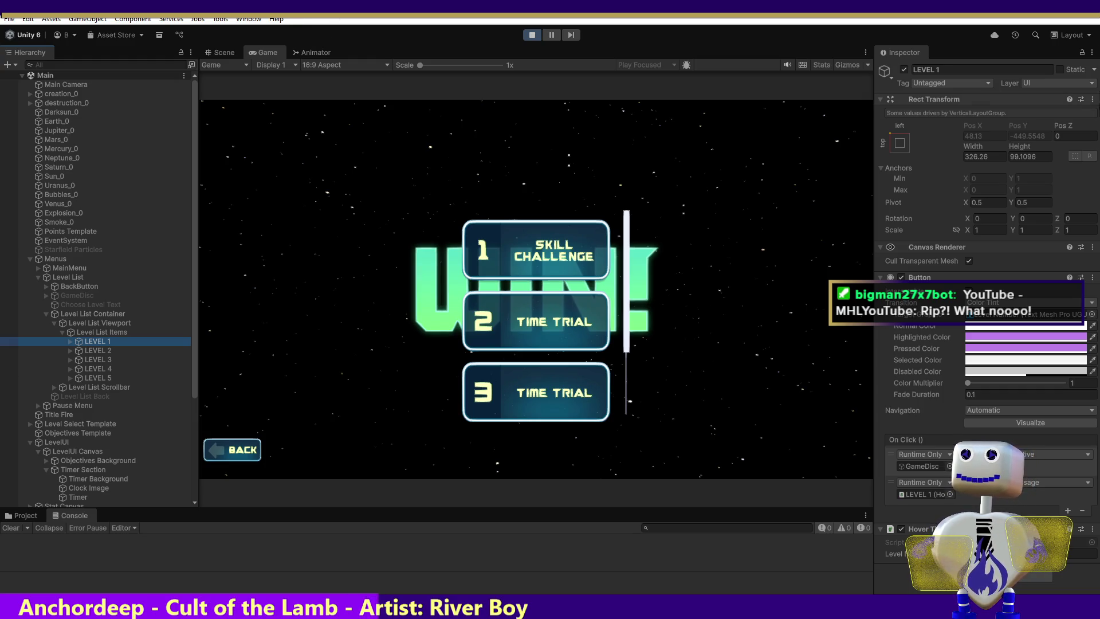
# Expand LEVEL 1 through LEVEL 4 to show their Level Select Back, Level Number and Level Text children.
pyautogui.click(70, 341)
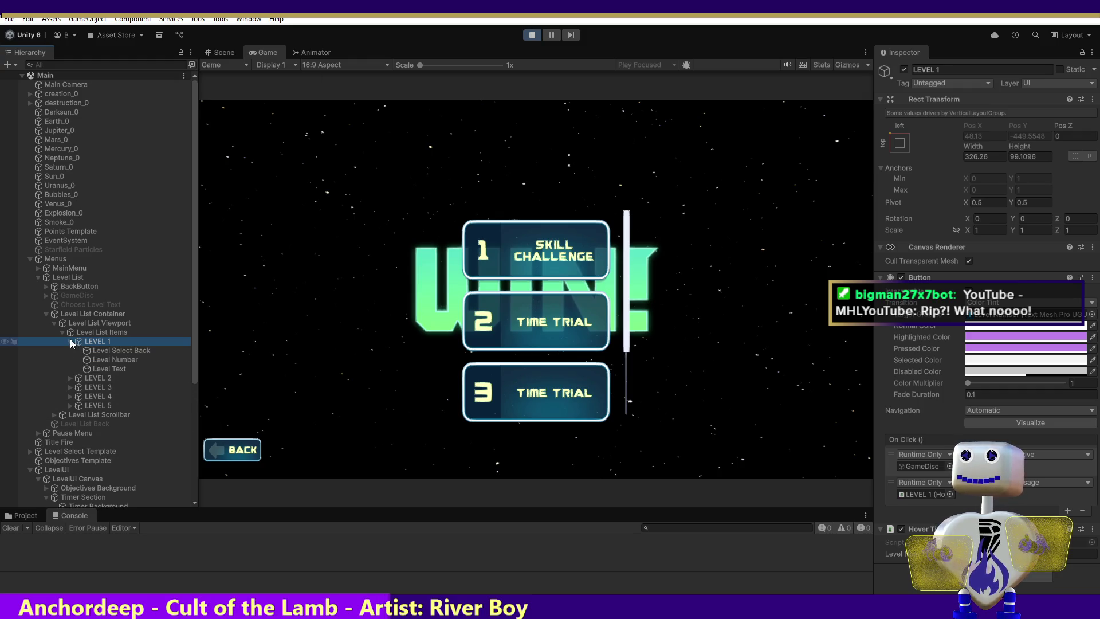
pyautogui.click(71, 378)
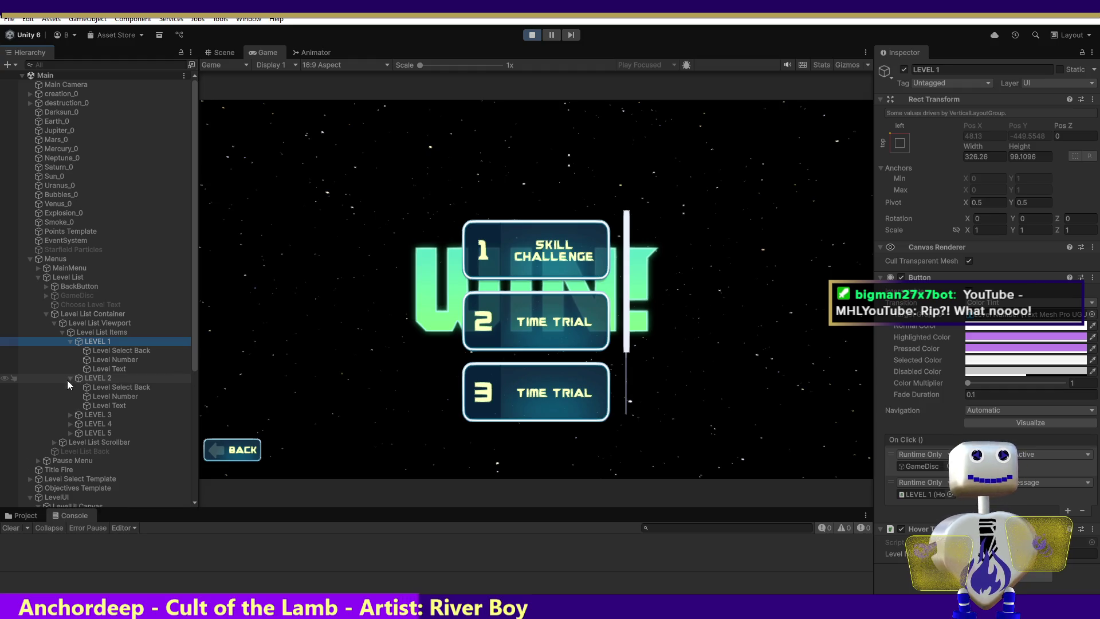
pyautogui.click(71, 415)
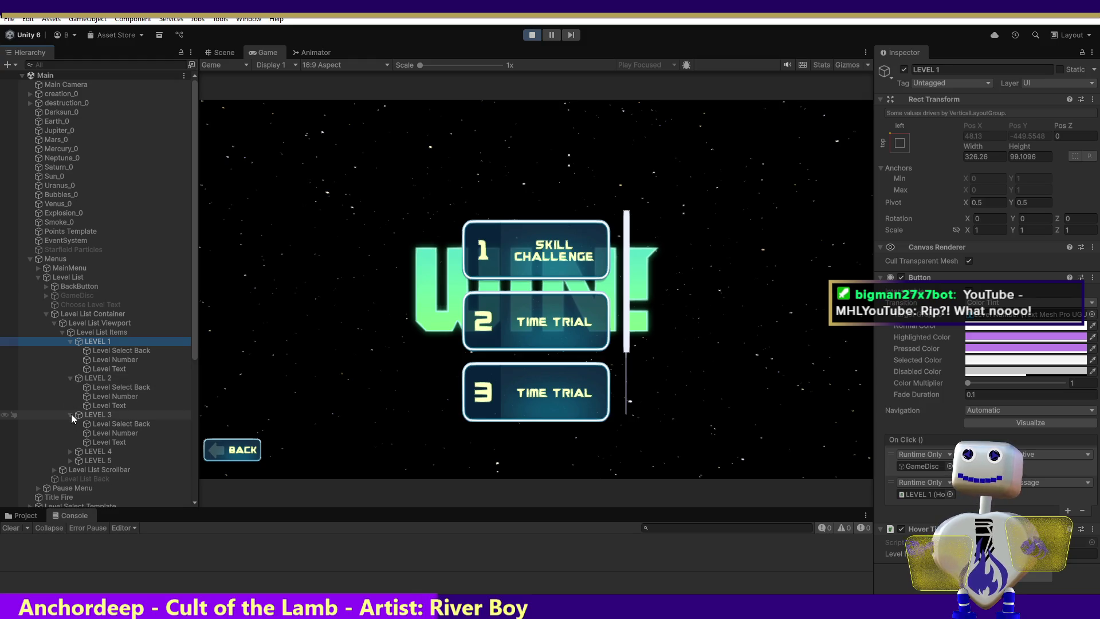
pyautogui.click(71, 451)
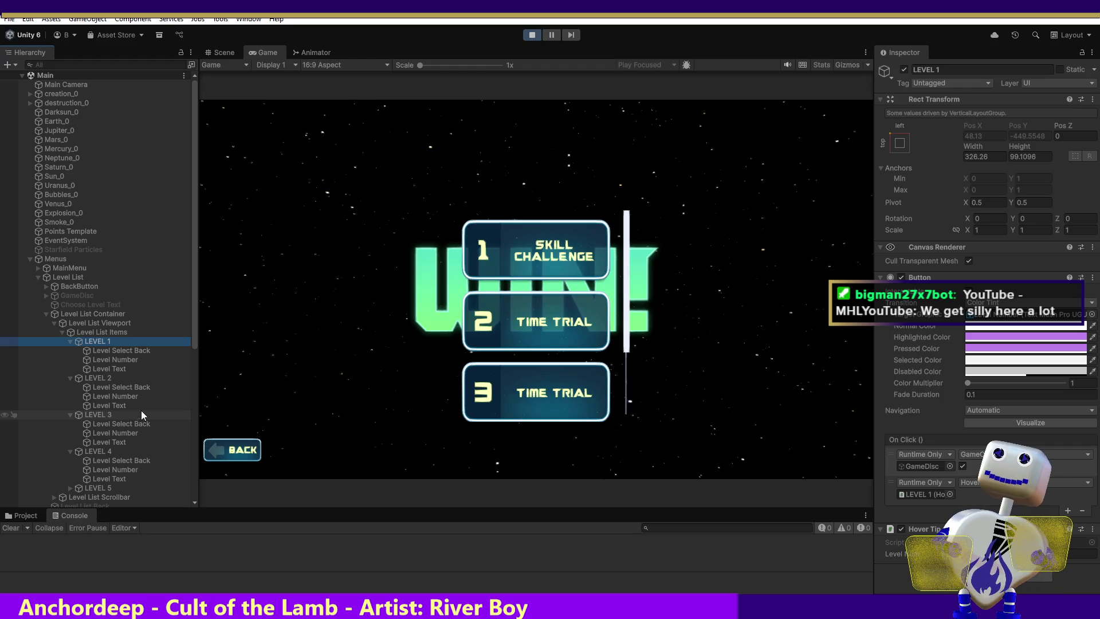
pyautogui.click(104, 346)
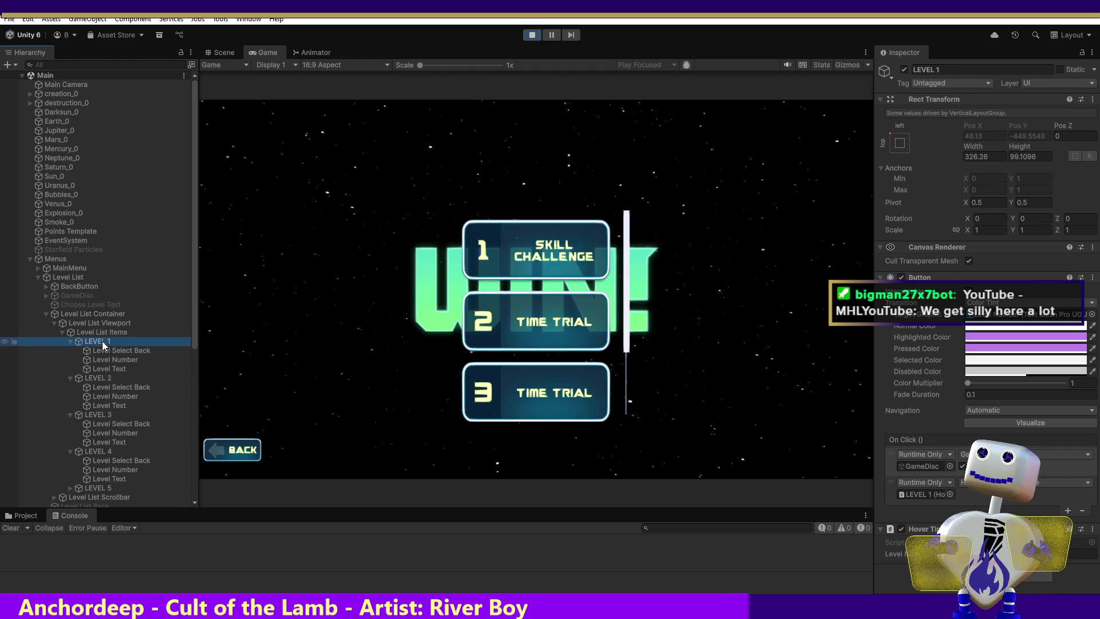
# Select LEVEL 2 through LEVEL 5 in turn, expand LEVEL 5, then select GameDisc.
pyautogui.click(117, 379)
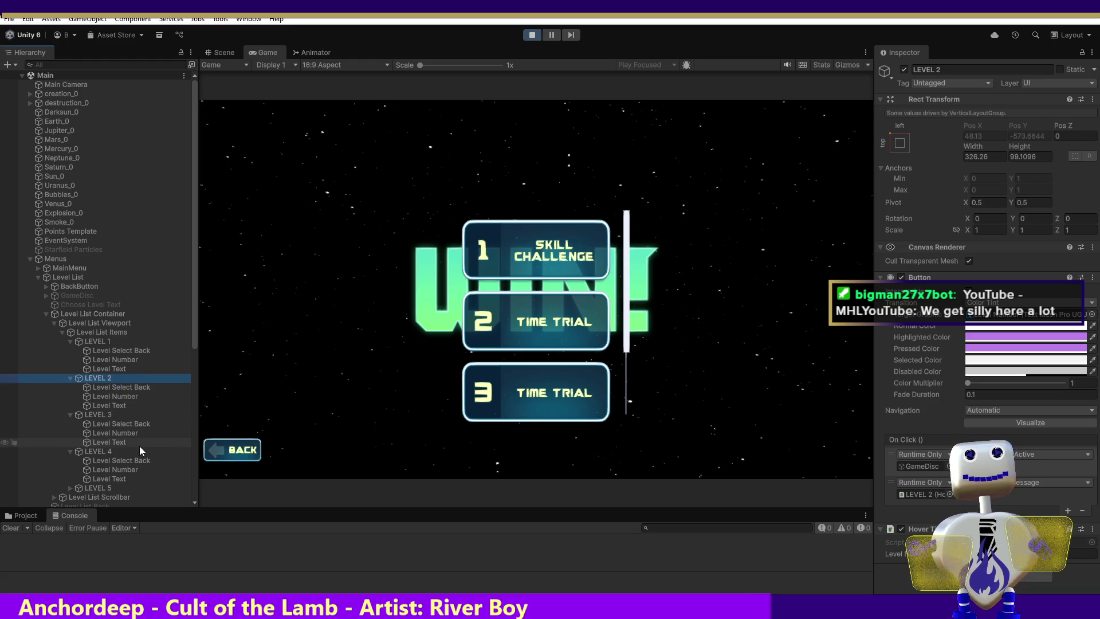
pyautogui.click(115, 414)
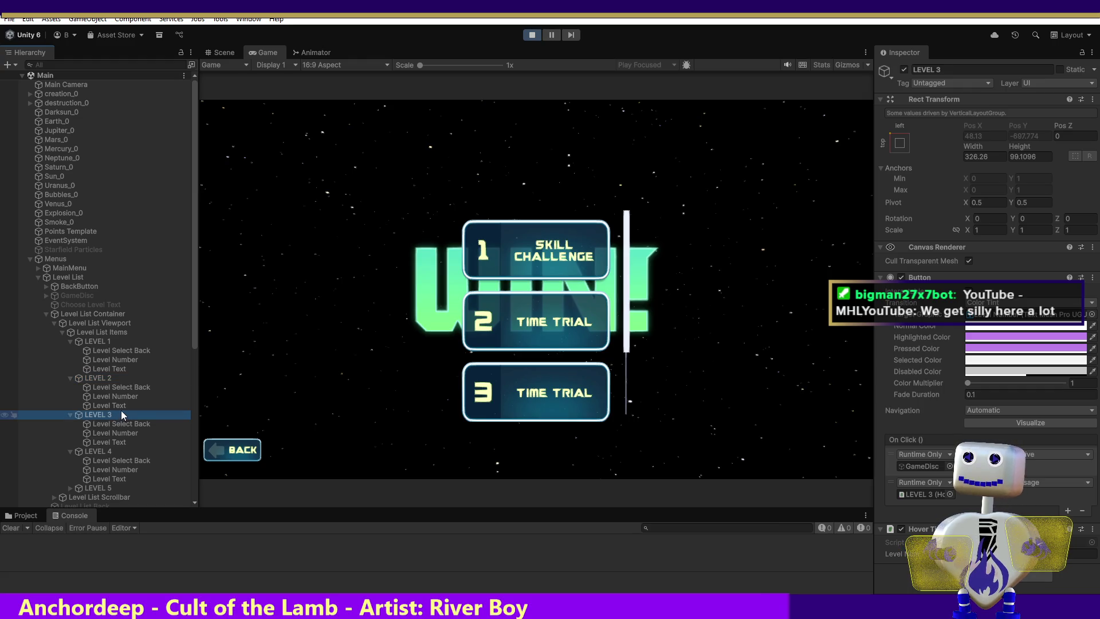
pyautogui.click(108, 450)
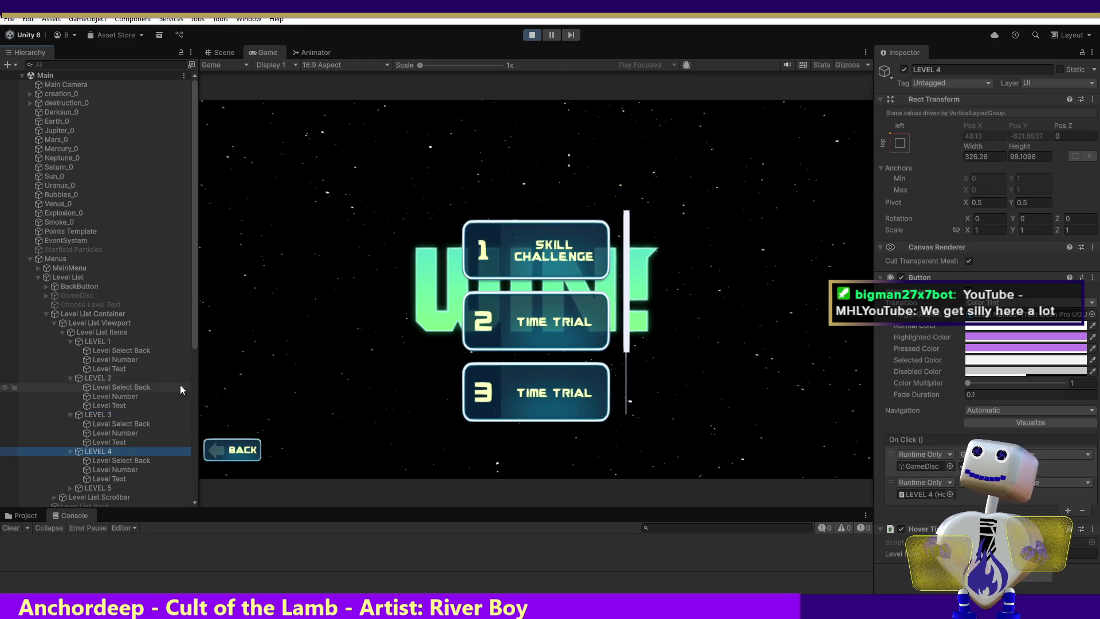
pyautogui.scroll(-3, 195, 353)
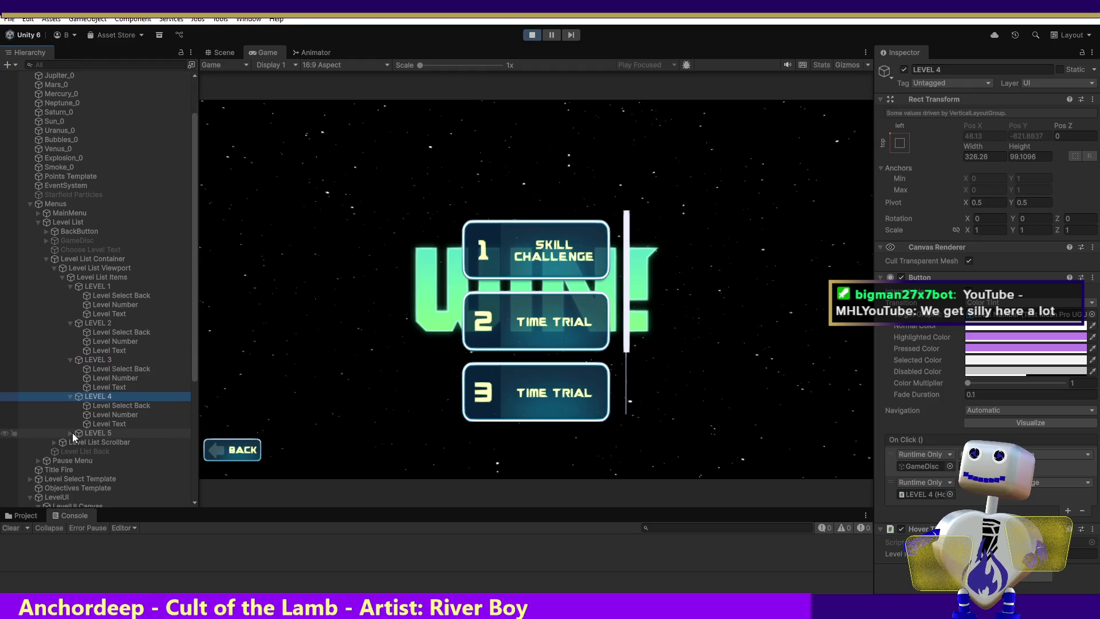
pyautogui.click(70, 433)
pyautogui.click(89, 433)
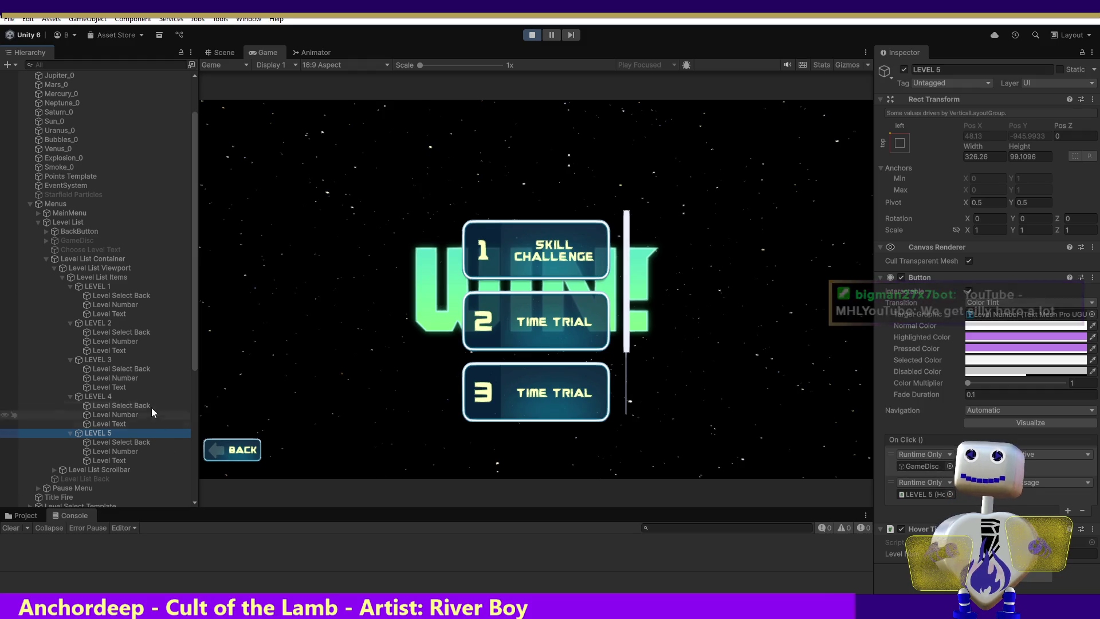
pyautogui.click(64, 241)
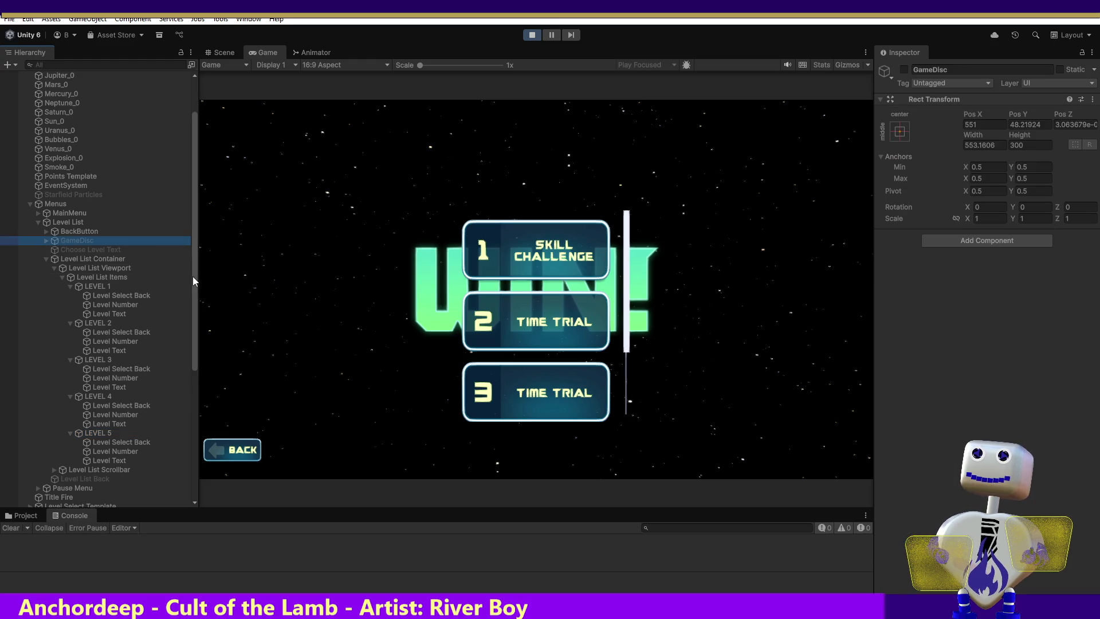
# Open Steam Banner Capsule - Header.png and Small.png in the Photos viewer.
pyautogui.moveTo(192, 283); pyautogui.dragTo(181, 381)
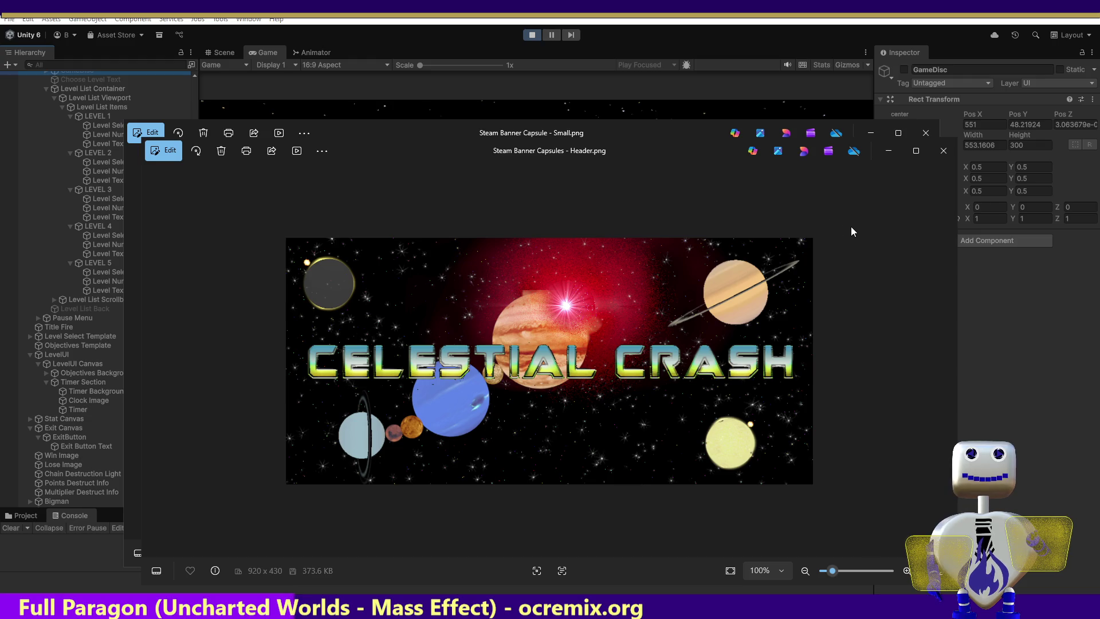
# Close the Header.png and Small.png Photos windows.
pyautogui.click(942, 150)
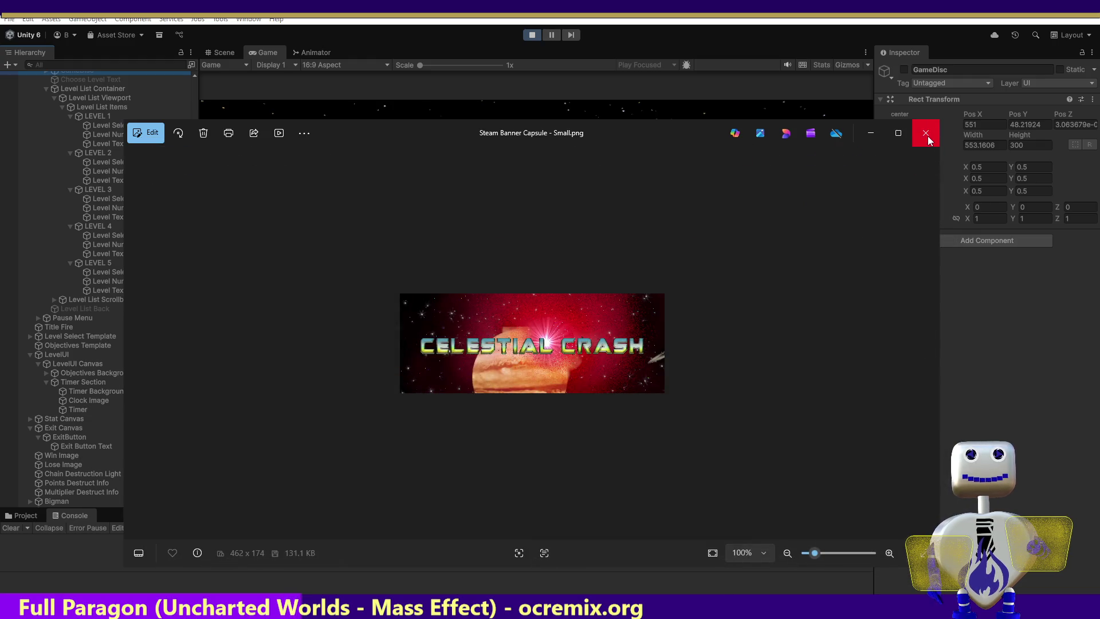
pyautogui.click(927, 134)
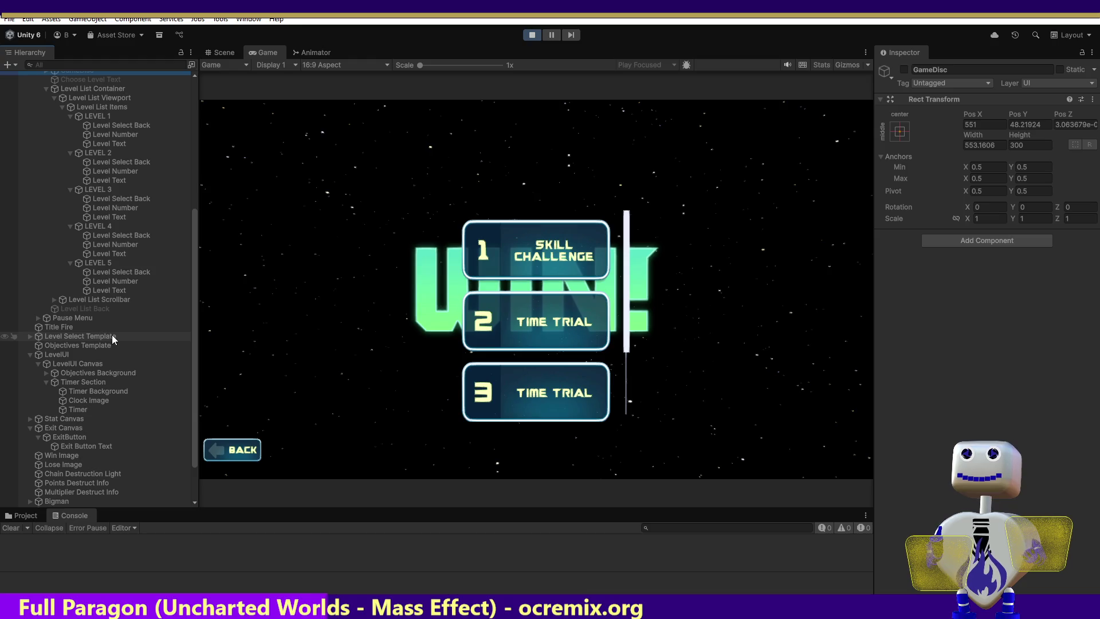
pyautogui.moveTo(192, 378); pyautogui.dragTo(191, 402)
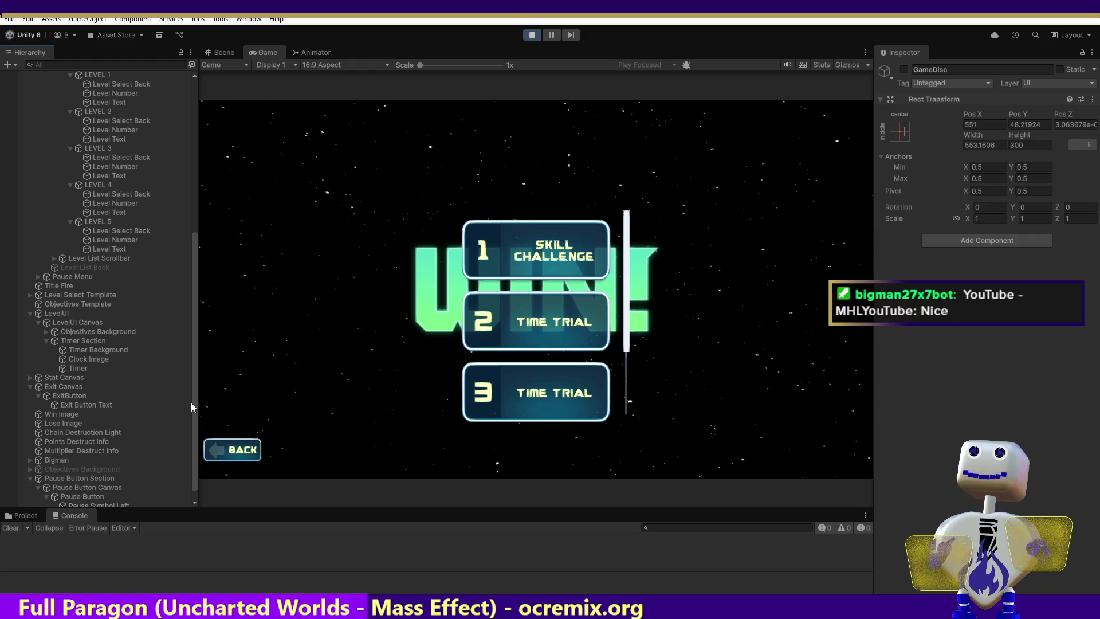
pyautogui.scroll(-1, 191, 402)
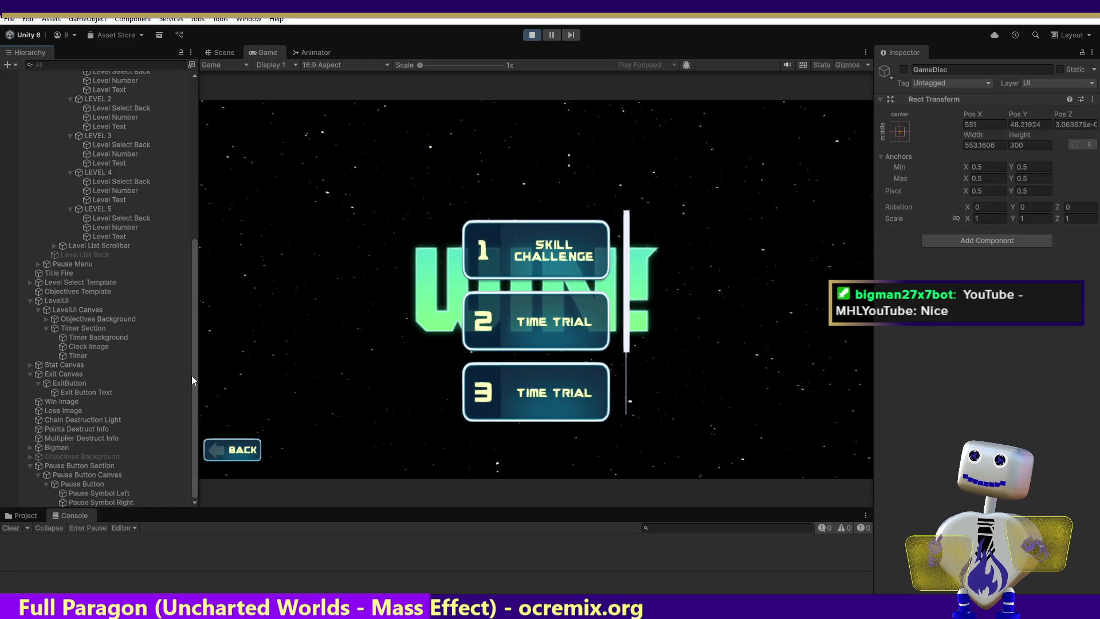
pyautogui.moveTo(192, 376); pyautogui.dragTo(192, 276)
pyautogui.scroll(-5, 191, 270)
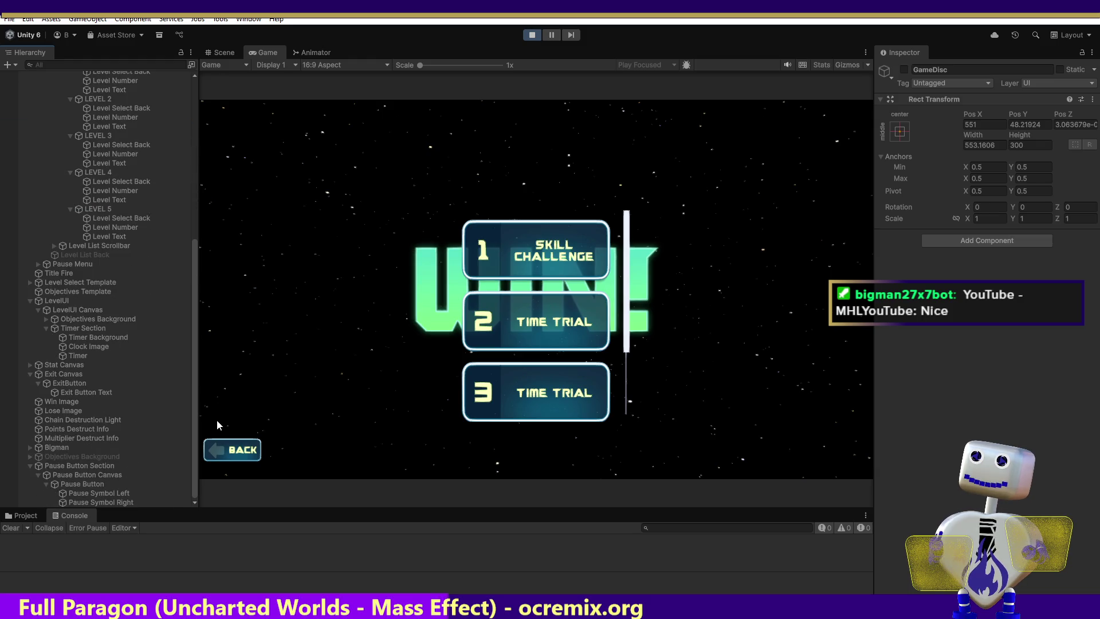
# Add a new On Click event entry to ExitButton and stop Play mode.
pyautogui.click(78, 382)
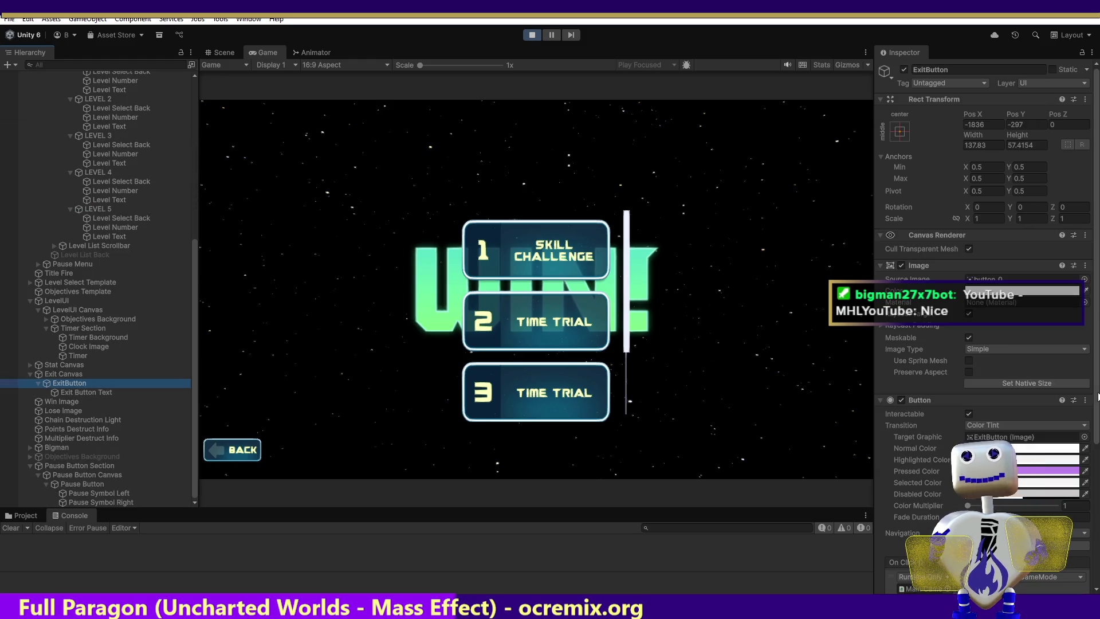
pyautogui.moveTo(1098, 394); pyautogui.dragTo(1098, 484)
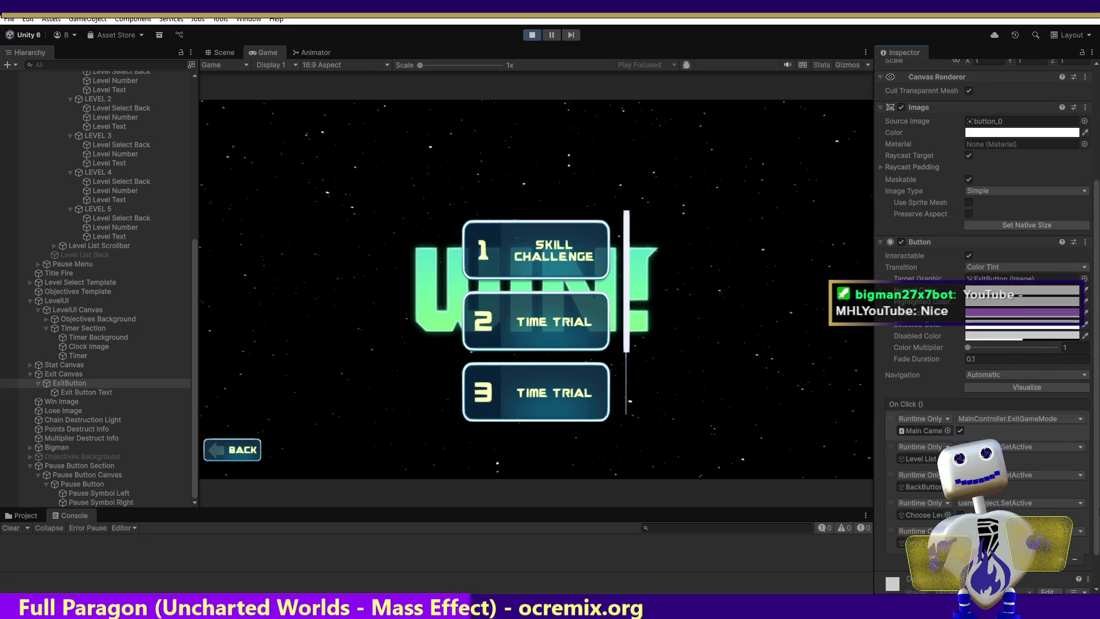
pyautogui.click(1062, 561)
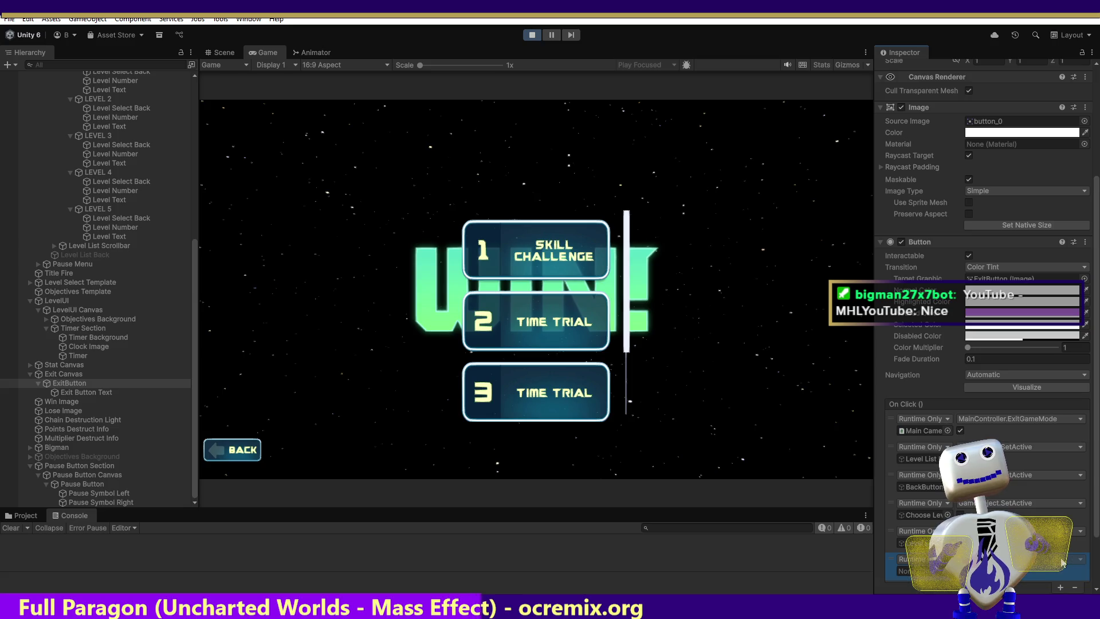
pyautogui.click(918, 560)
pyautogui.click(897, 560)
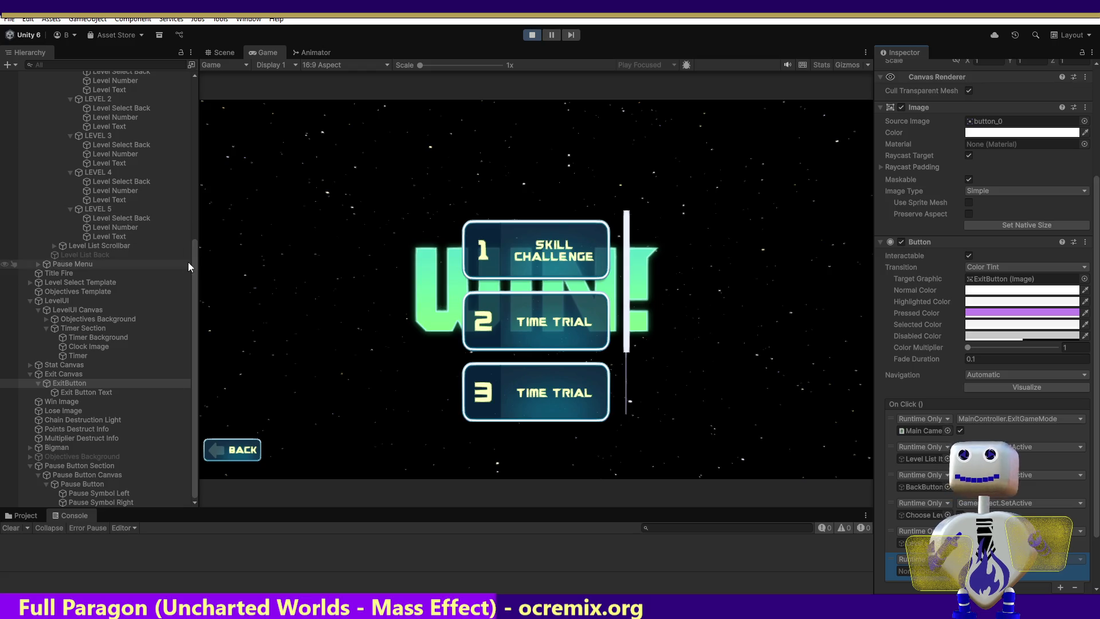
pyautogui.click(530, 36)
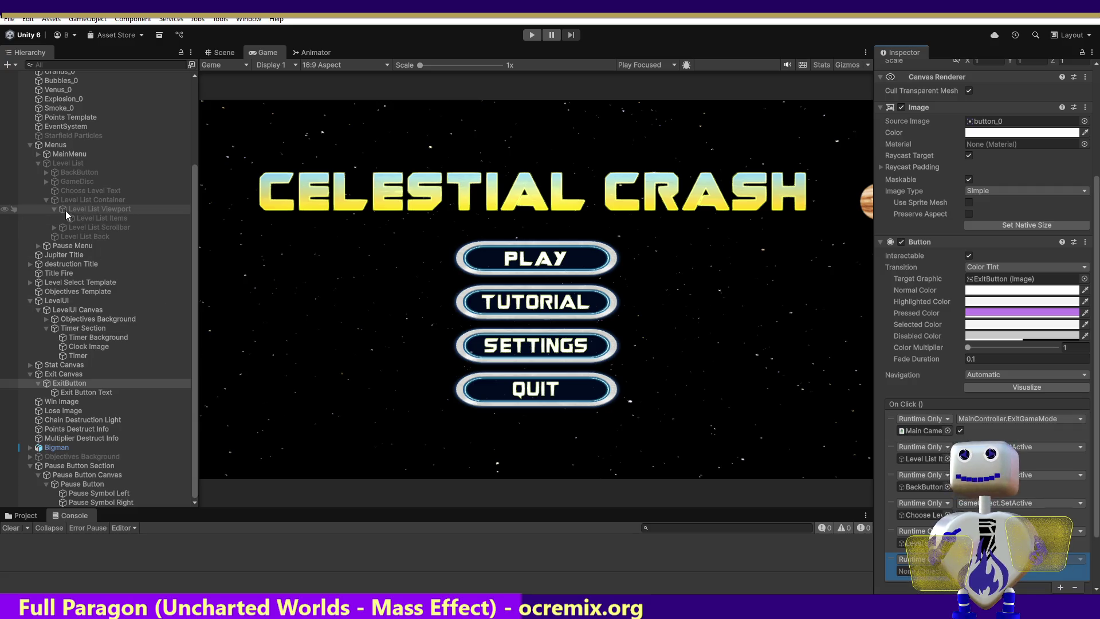
# Target GameDisc in the last On Click event with GameObject > SetActive (bool), then play.
pyautogui.moveTo(74, 181); pyautogui.dragTo(923, 571)
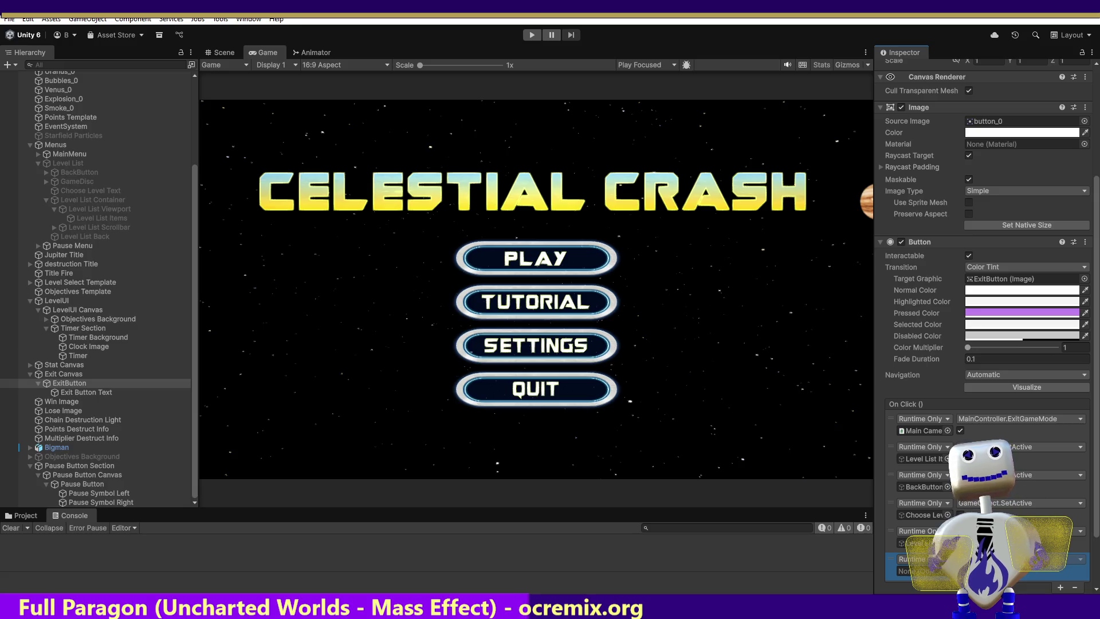
pyautogui.click(1020, 559)
pyautogui.moveTo(1023, 589)
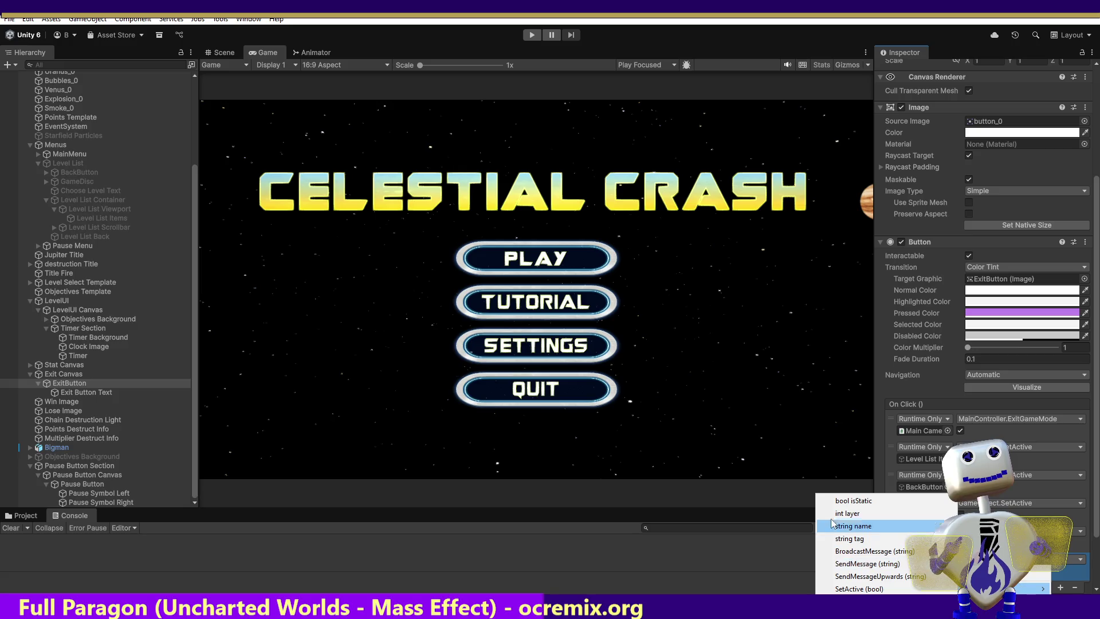
pyautogui.click(848, 589)
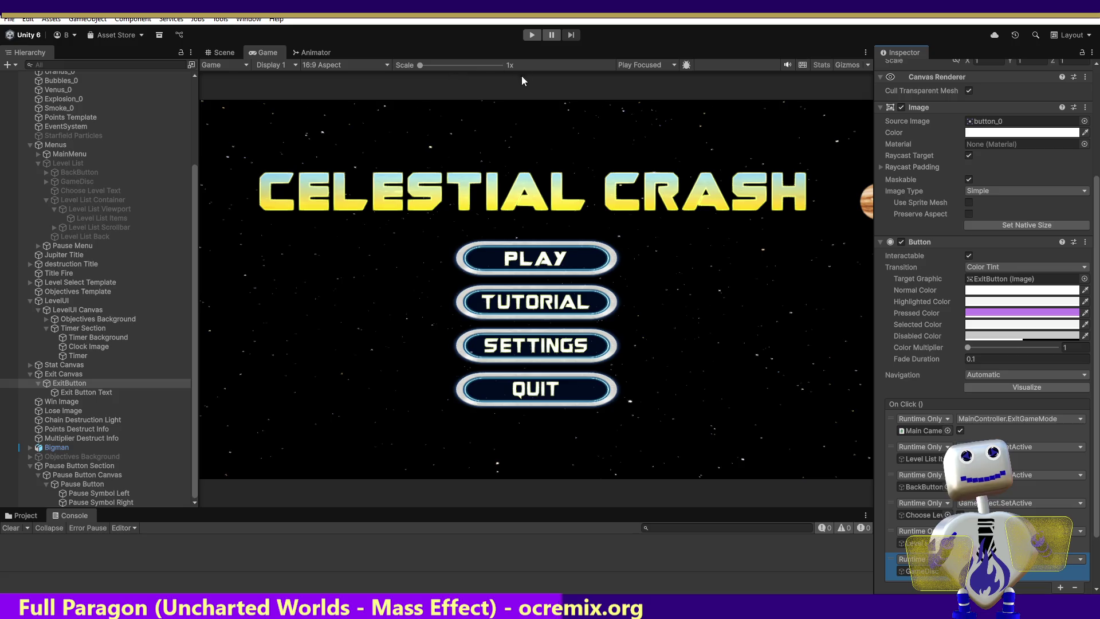
pyautogui.click(530, 35)
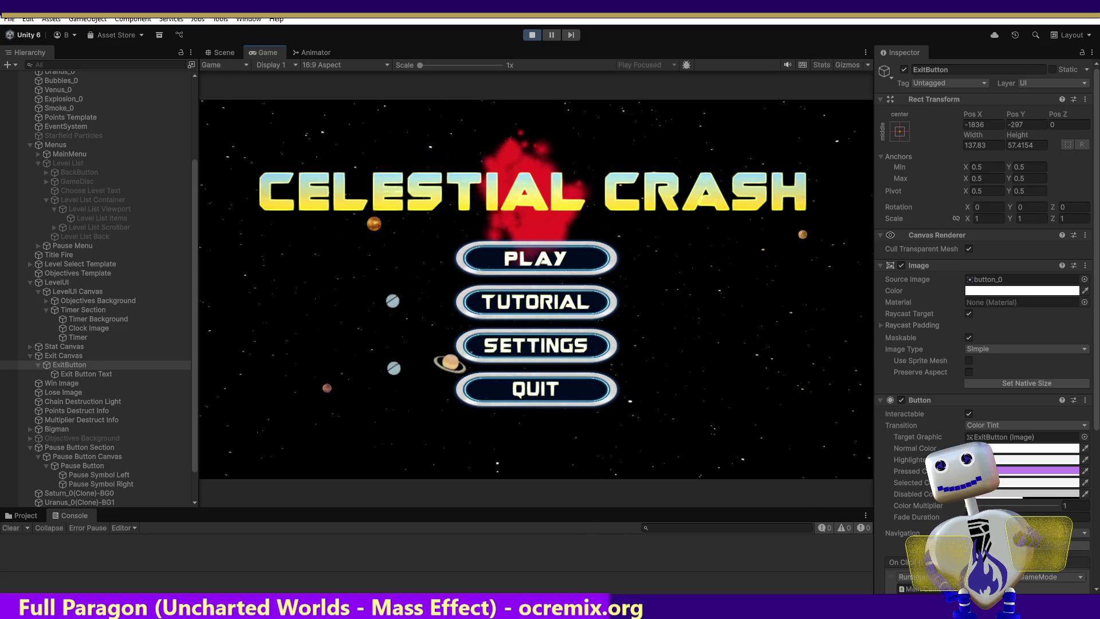
# Play Skill Challenge to a 263-point win, exit to the level list, and stop Play mode.
pyautogui.click(523, 265)
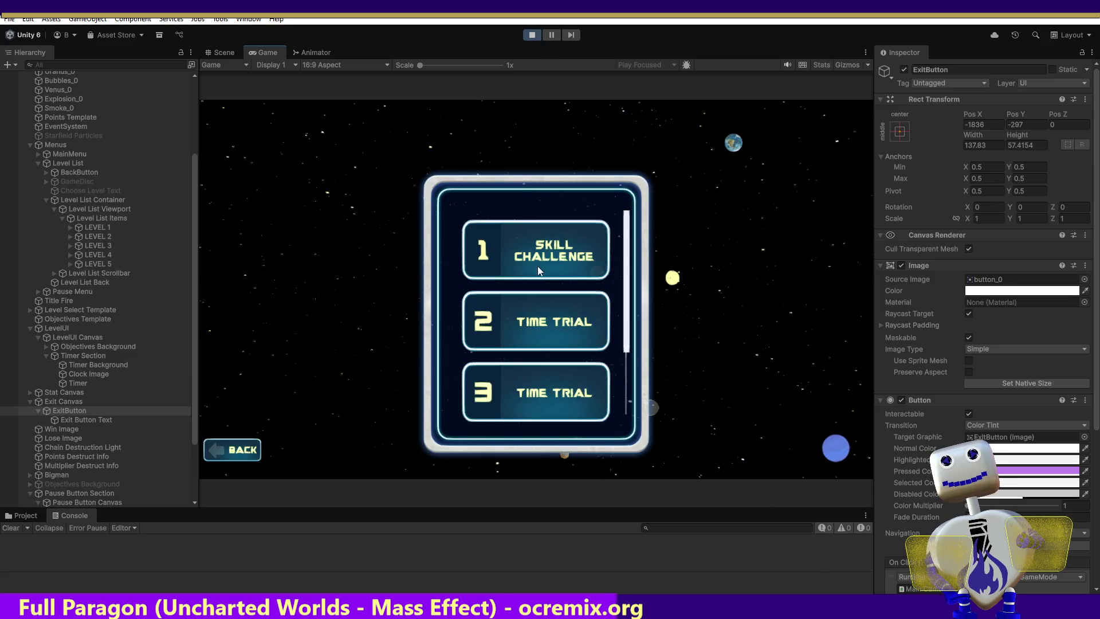
pyautogui.click(536, 252)
pyautogui.click(775, 313)
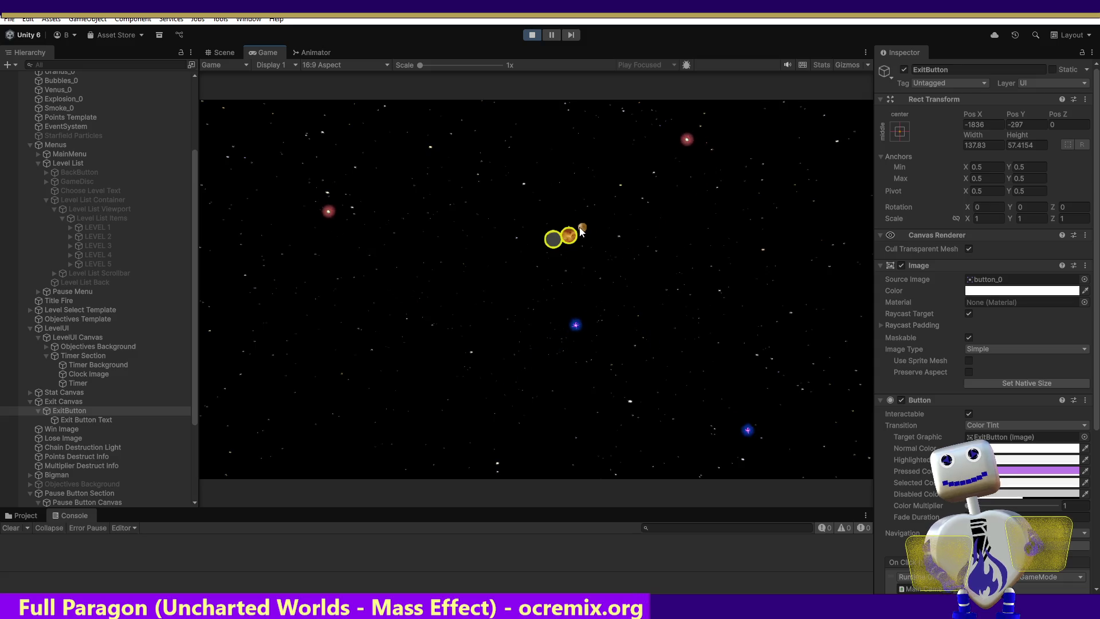
pyautogui.click(573, 238)
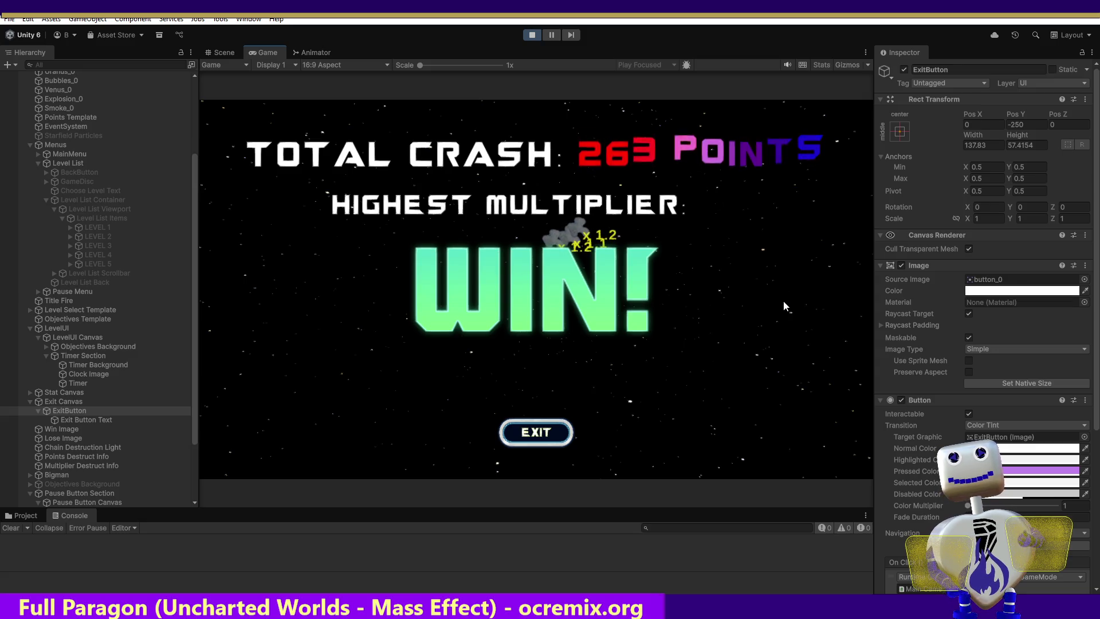
pyautogui.click(534, 431)
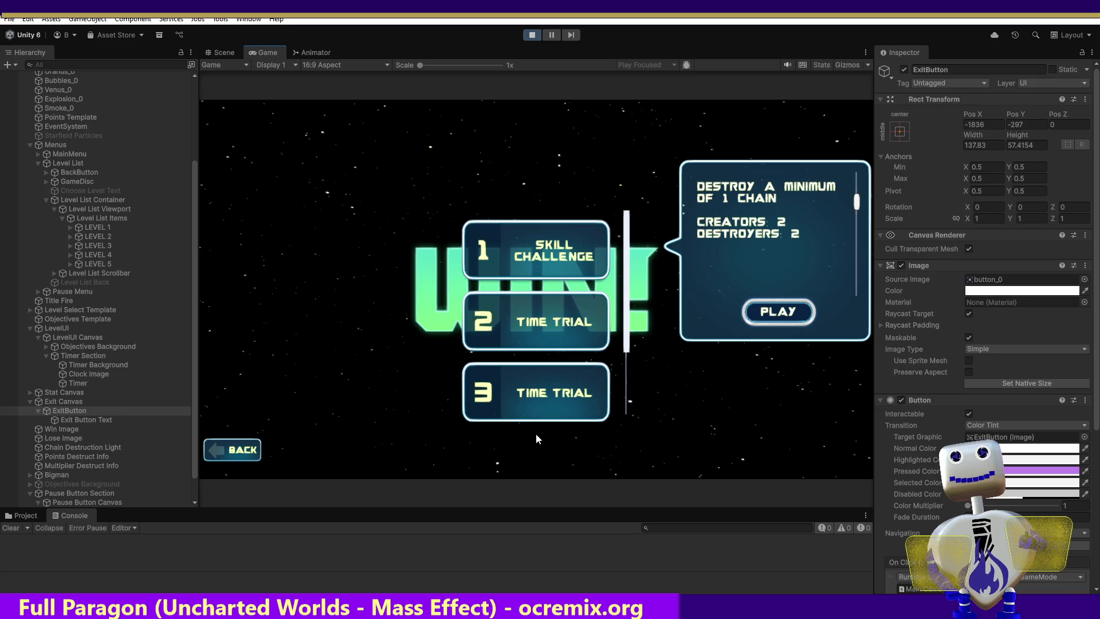
pyautogui.click(532, 34)
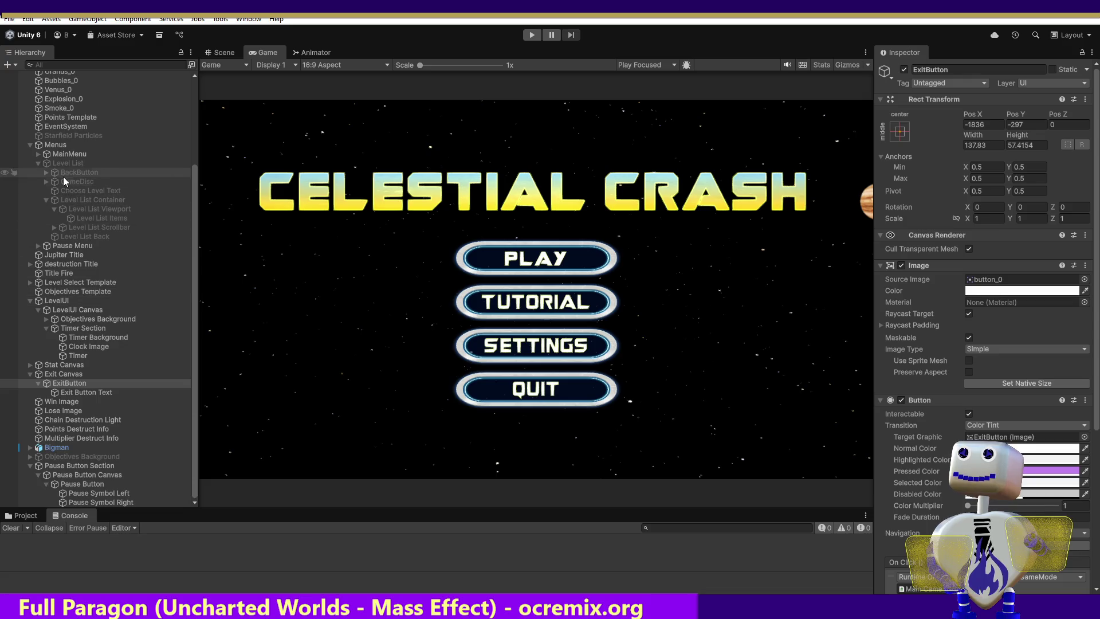
# Inspect BackButton, Level List Back, Pause Button Canvas and Pause Button, then reselect ExitButton.
pyautogui.click(62, 173)
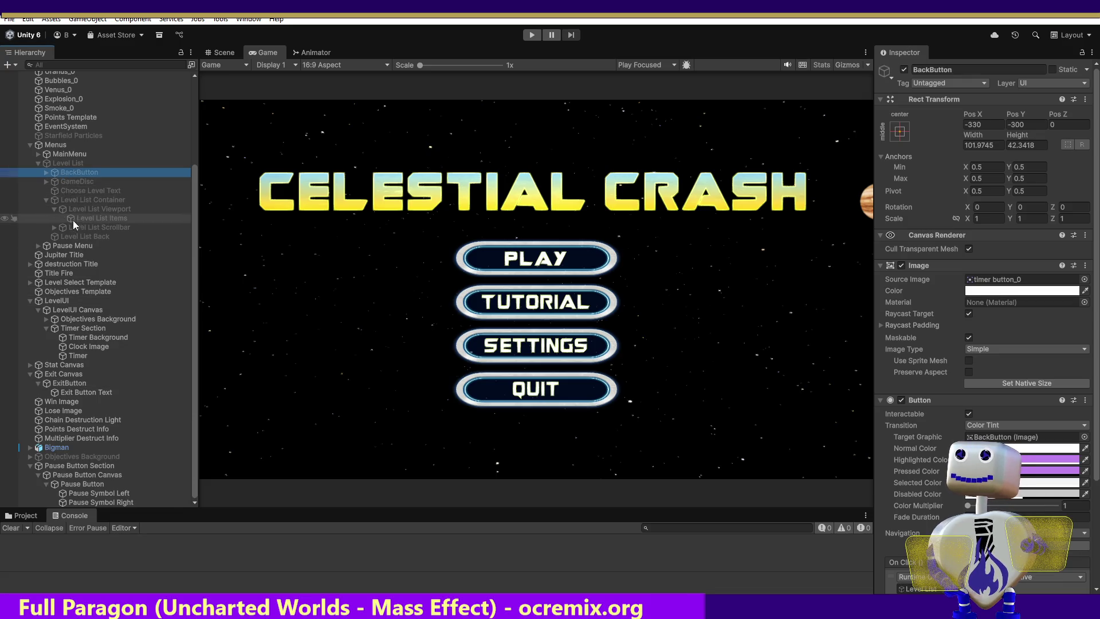
pyautogui.click(74, 237)
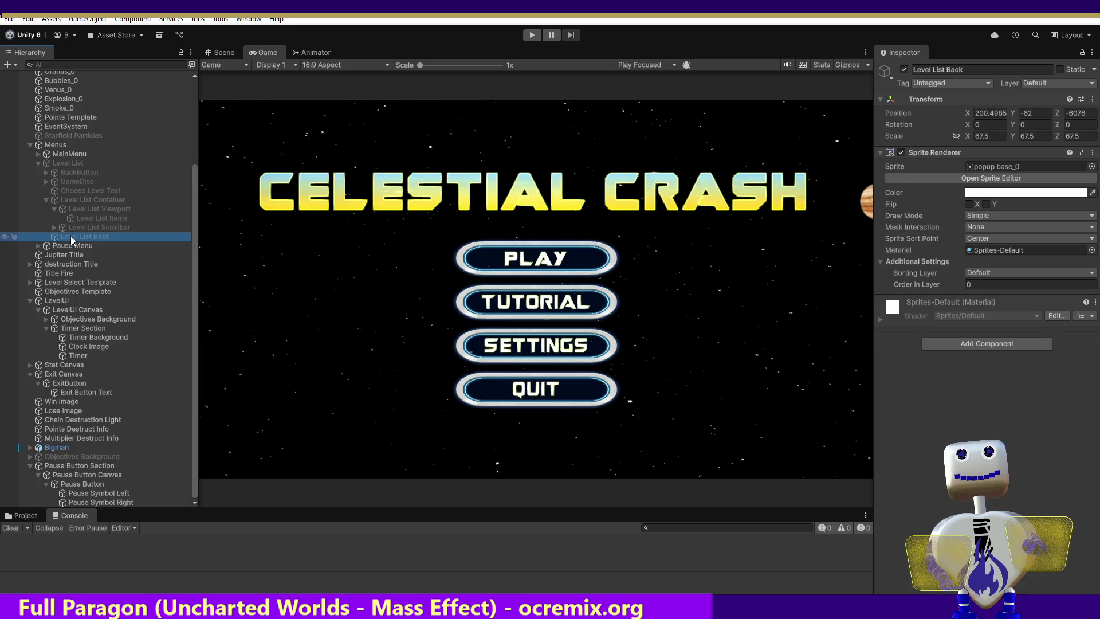
pyautogui.click(72, 477)
pyautogui.click(73, 485)
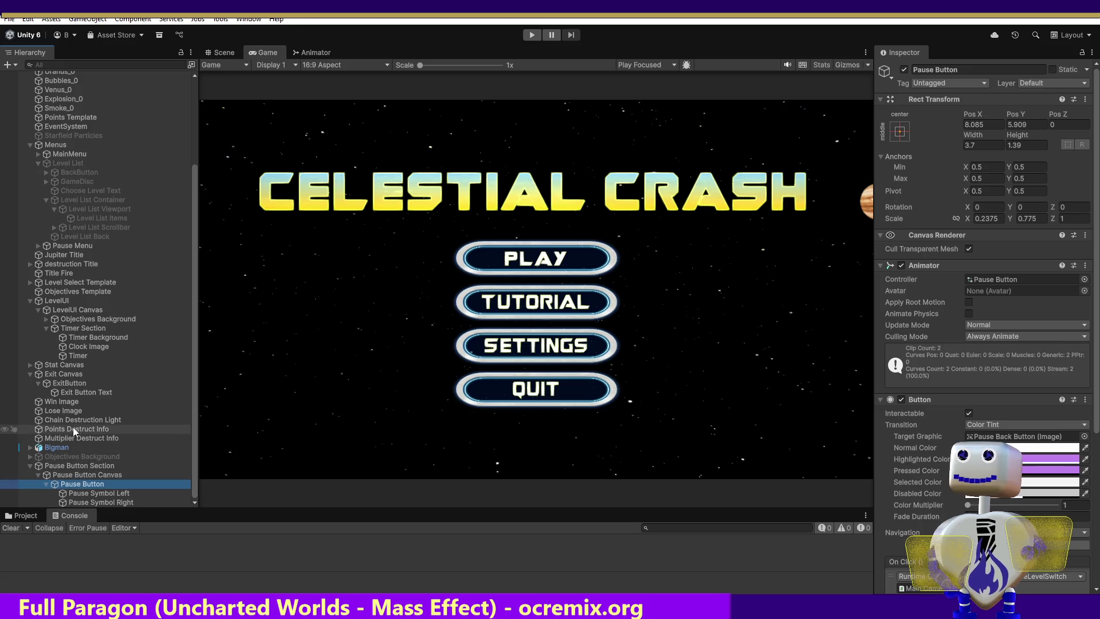
pyautogui.click(66, 383)
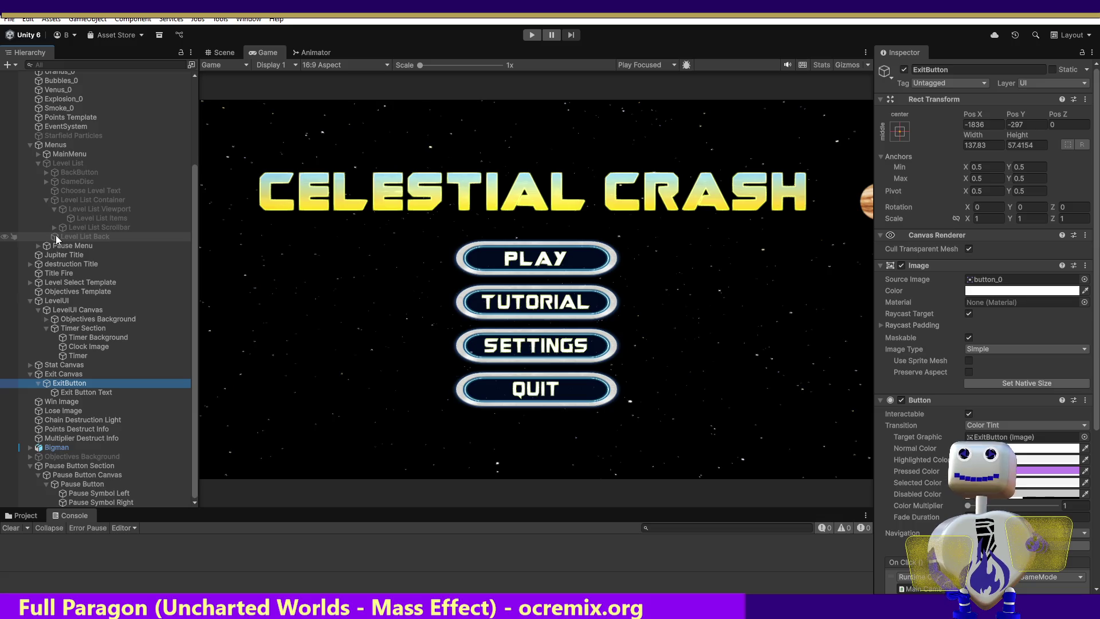
# Drag Level List Back onto the last On Click event's object field and start Play mode.
pyautogui.moveTo(59, 235)
pyautogui.mouseDown()
pyautogui.moveTo(673, 455)
pyautogui.moveTo(928, 516)
pyautogui.moveTo(917, 538)
pyautogui.moveTo(816, 545)
pyautogui.mouseUp()
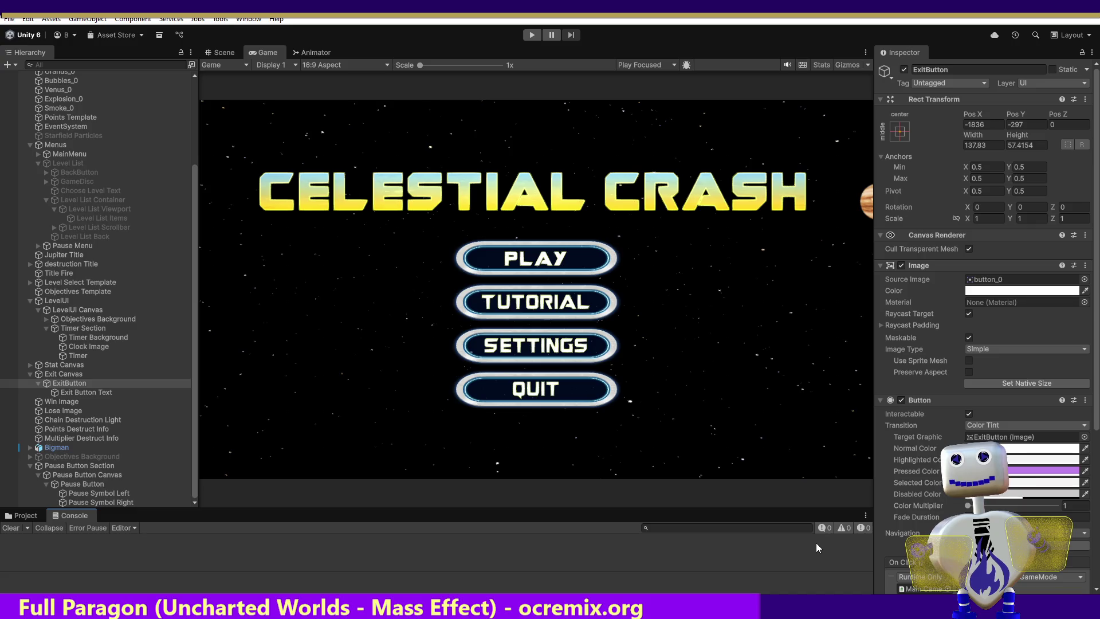
pyautogui.moveTo(1096, 401); pyautogui.dragTo(1097, 556)
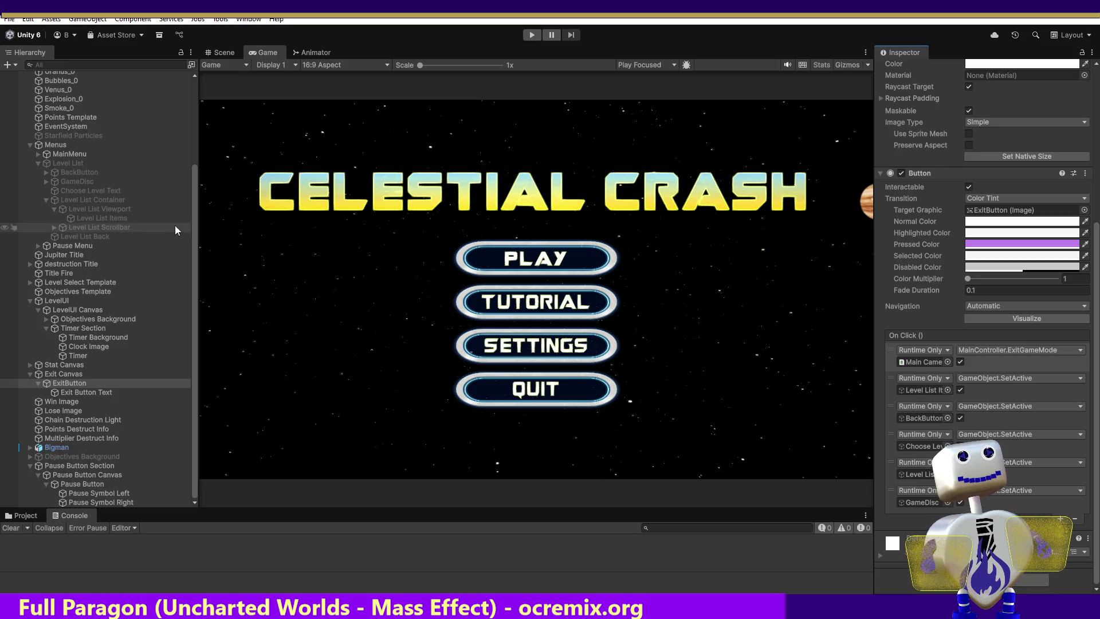
pyautogui.moveTo(85, 236)
pyautogui.mouseDown()
pyautogui.moveTo(286, 315)
pyautogui.moveTo(923, 505)
pyautogui.mouseUp()
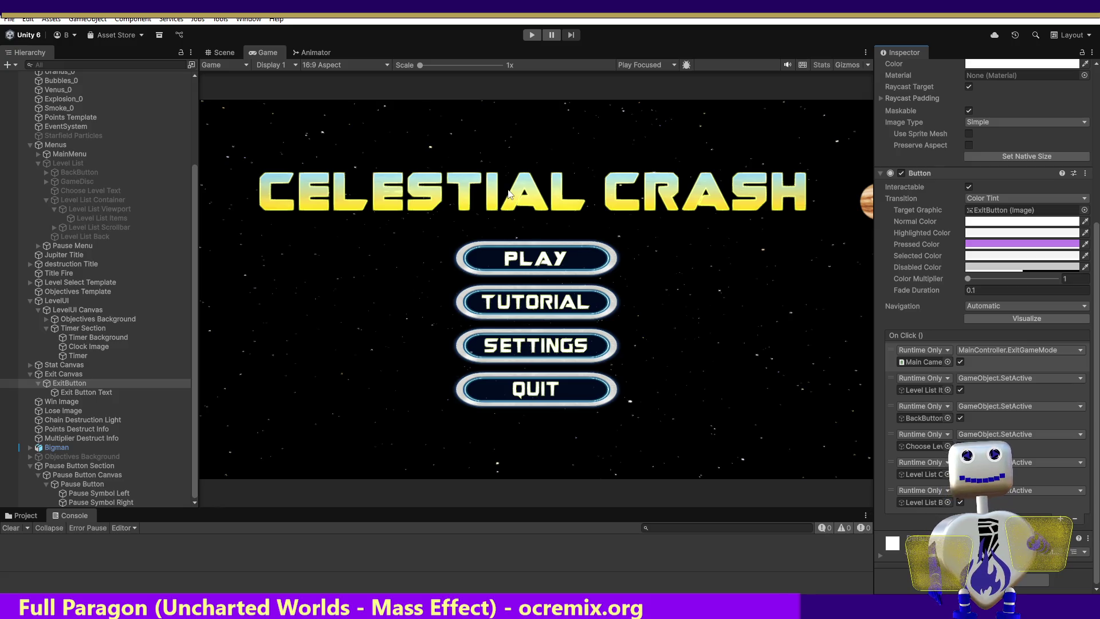
pyautogui.click(533, 37)
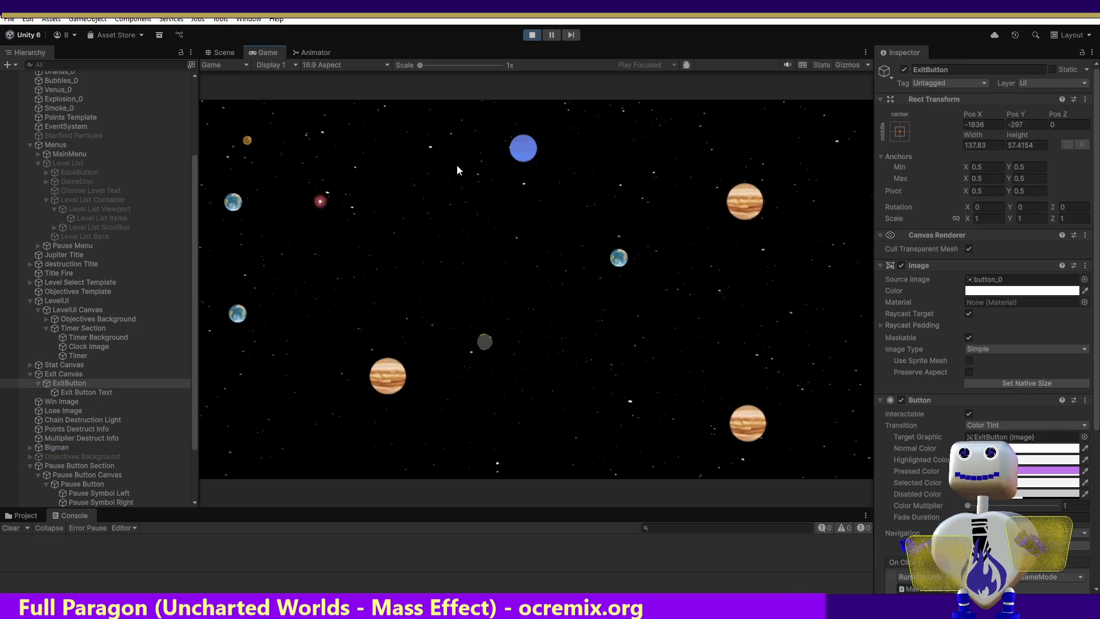
# Start Skill Challenge from the PLAY menu and crash the planet chain for a 220-point win.
pyautogui.click(503, 258)
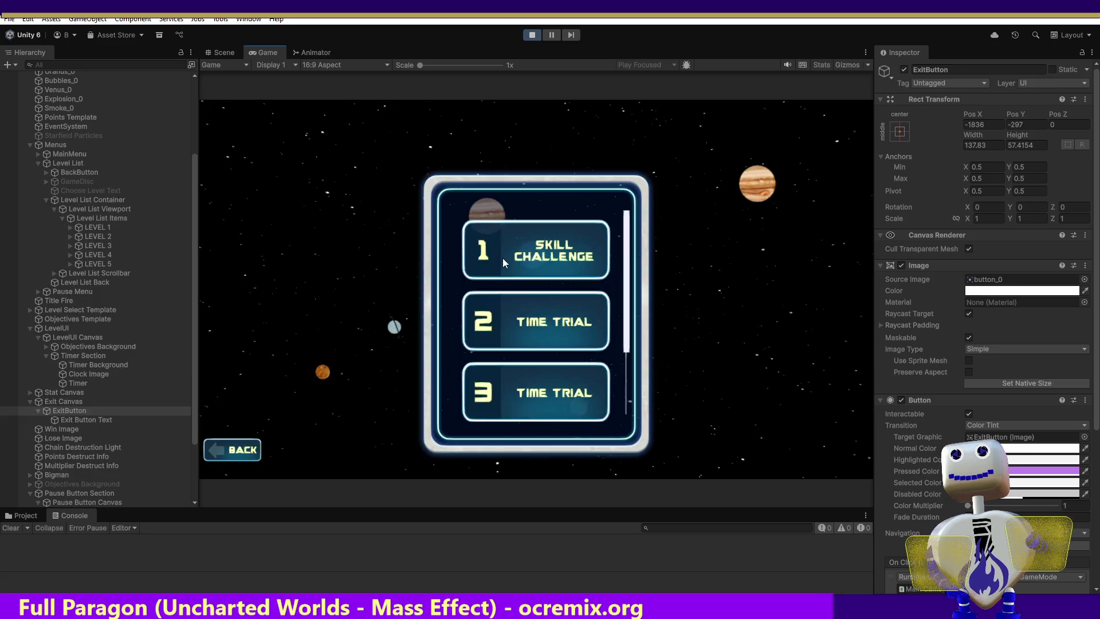
pyautogui.click(553, 248)
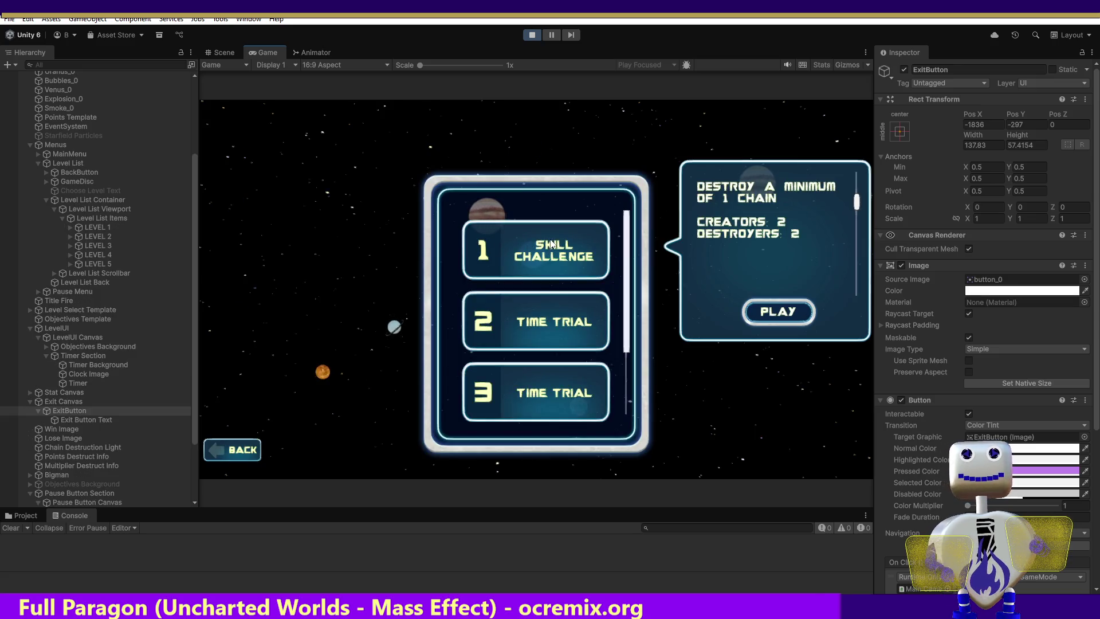
pyautogui.click(784, 310)
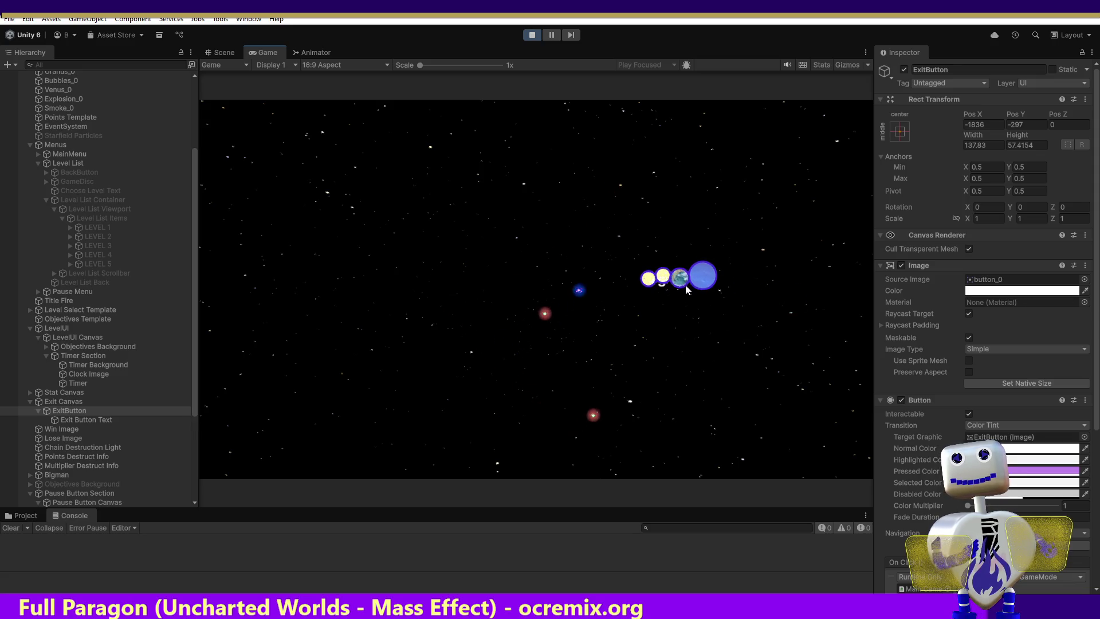
pyautogui.click(650, 283)
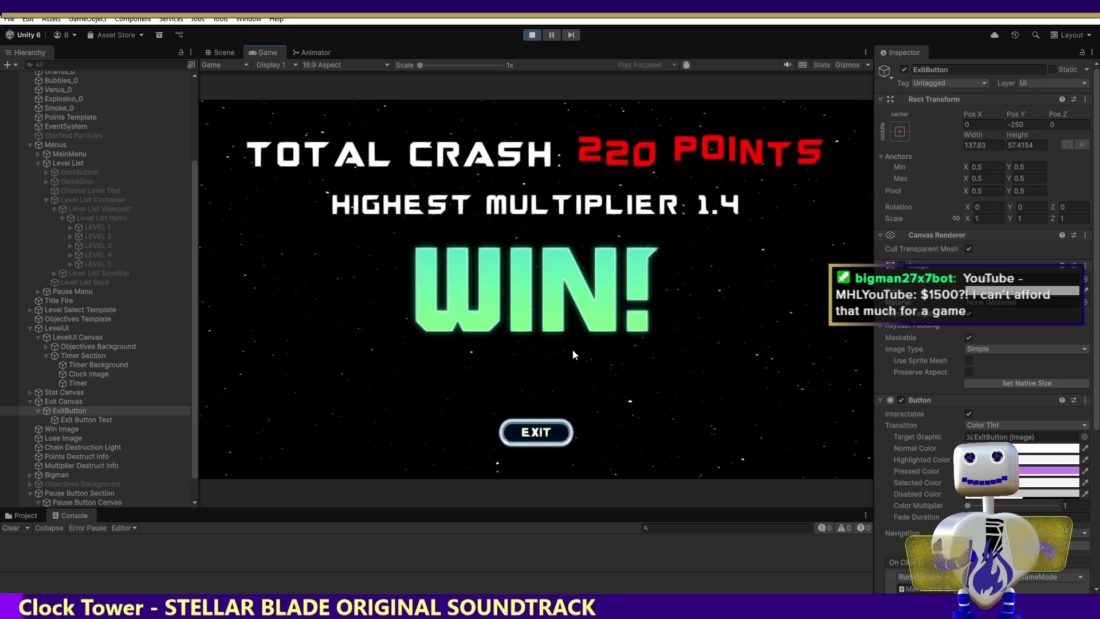
# Exit the WIN! screen to the level list showing Skill Challenge and two Time Trial entries.
pyautogui.click(539, 431)
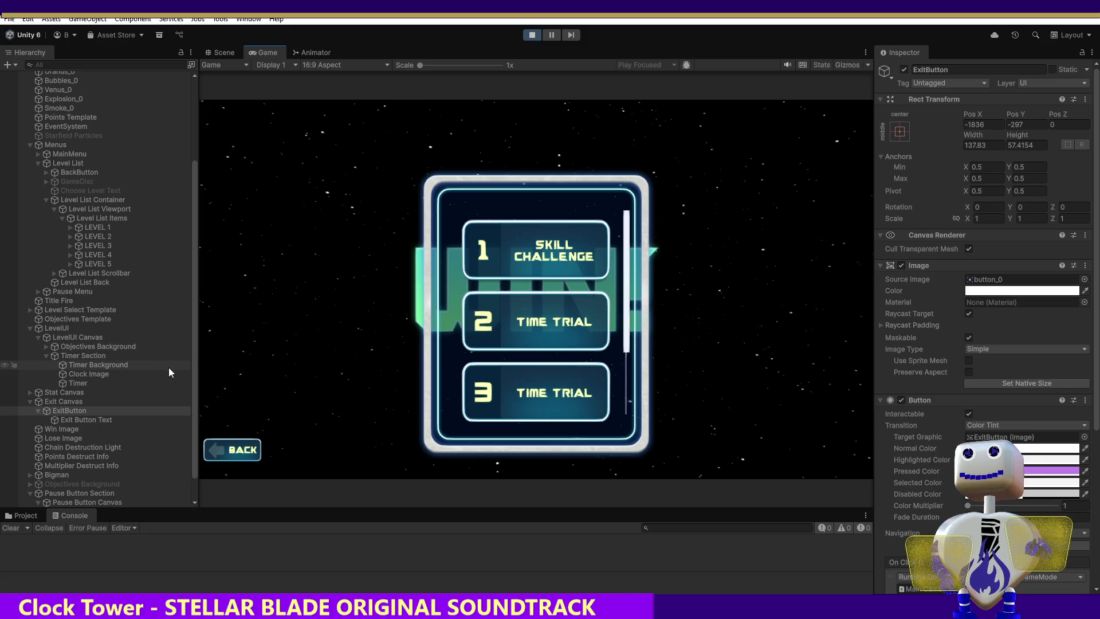
# Go back to the Celestial Crash title menu and stop Play mode.
pyautogui.moveTo(195, 343); pyautogui.dragTo(194, 283)
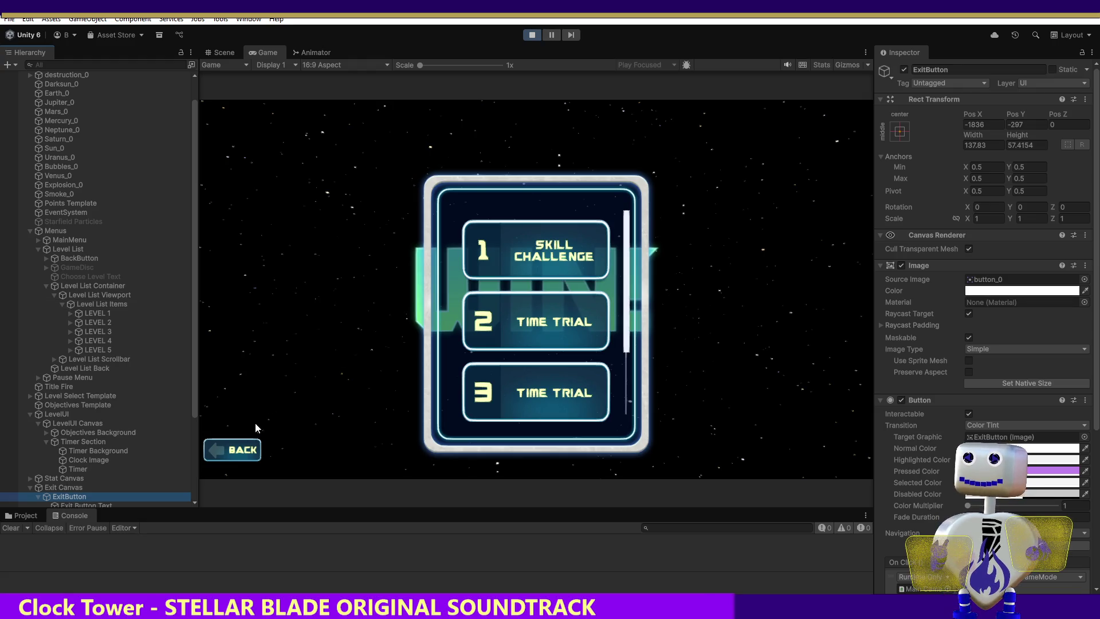
pyautogui.click(243, 450)
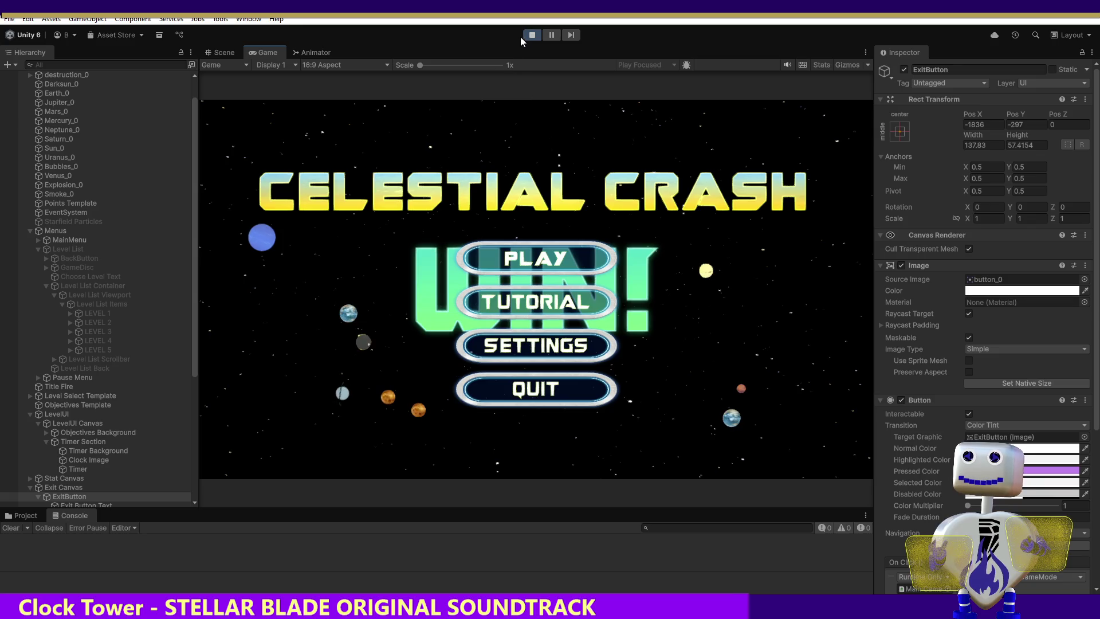
pyautogui.click(531, 35)
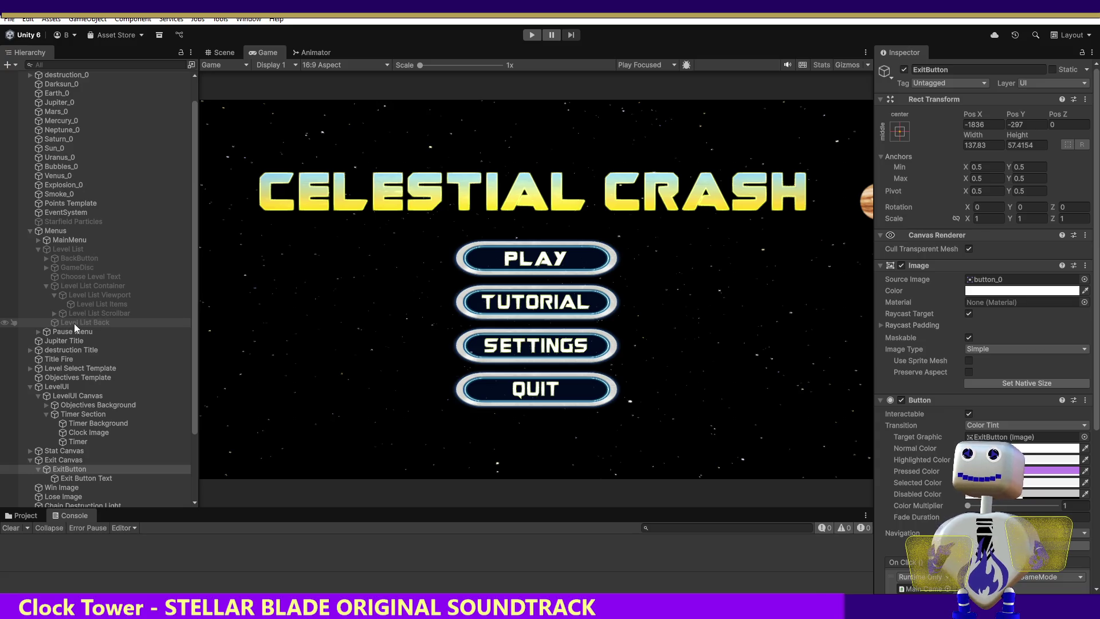
# Select ExitButton in the Hierarchy and bring its On Click event list into view.
pyautogui.click(70, 470)
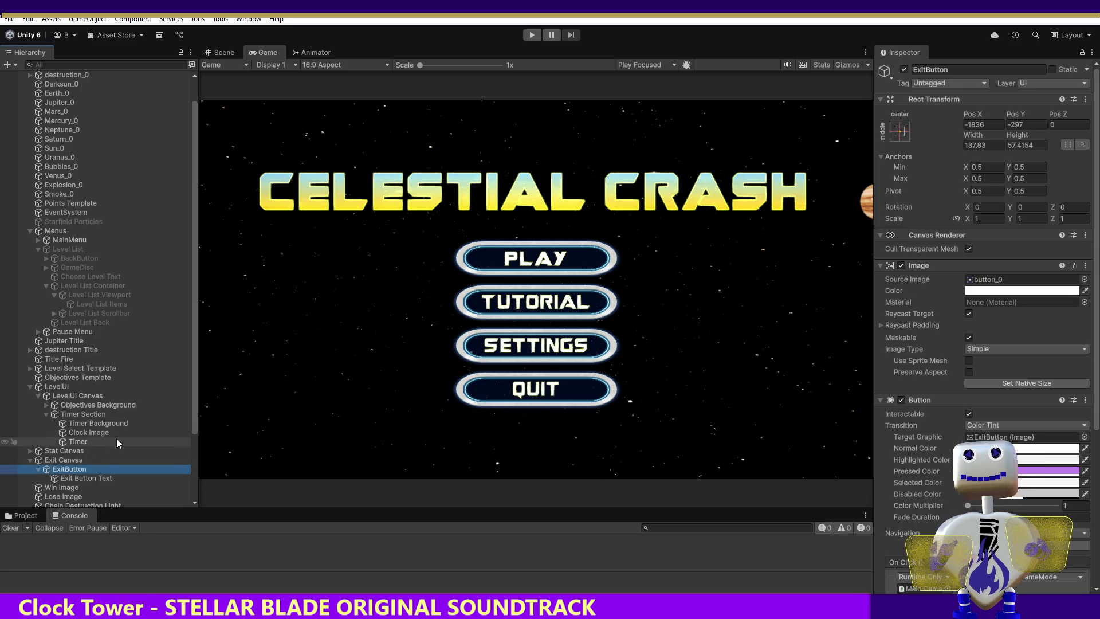
pyautogui.click(81, 462)
pyautogui.click(81, 469)
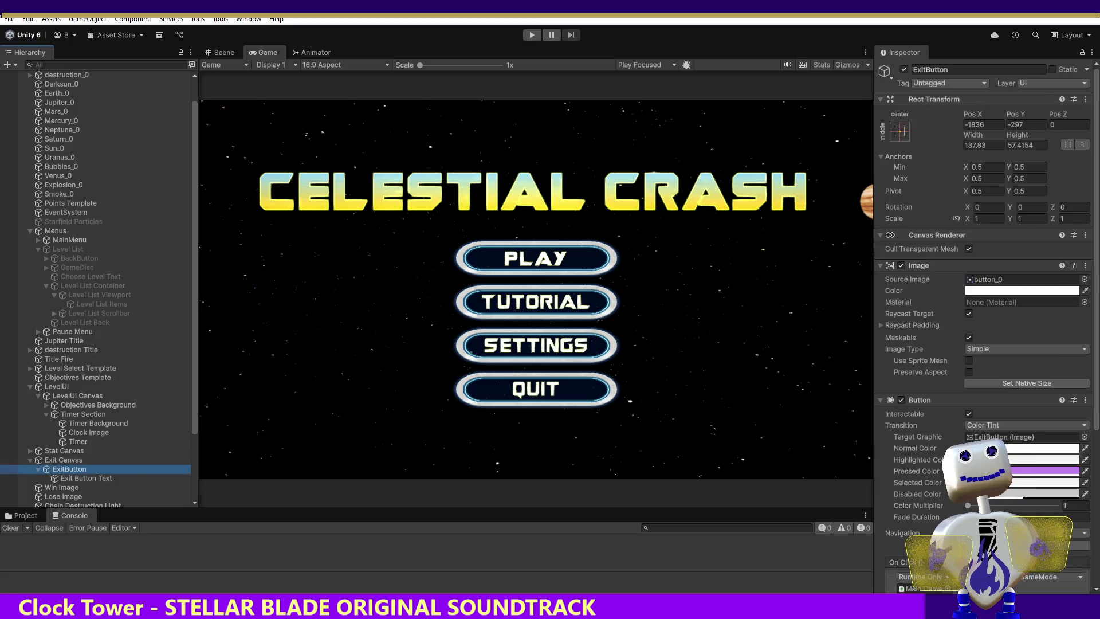
pyautogui.scroll(-10, 983, 327)
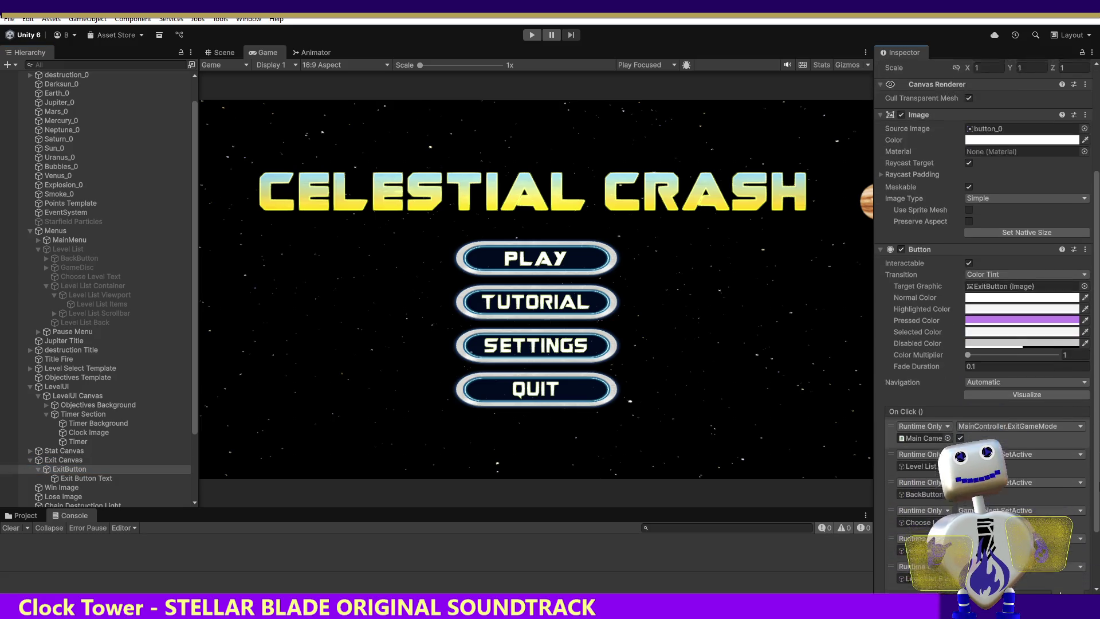
# Add a seventh On Click response to ExitButton with Win Image as its target.
pyautogui.scroll(-1, 1051, 513)
pyautogui.click(1059, 519)
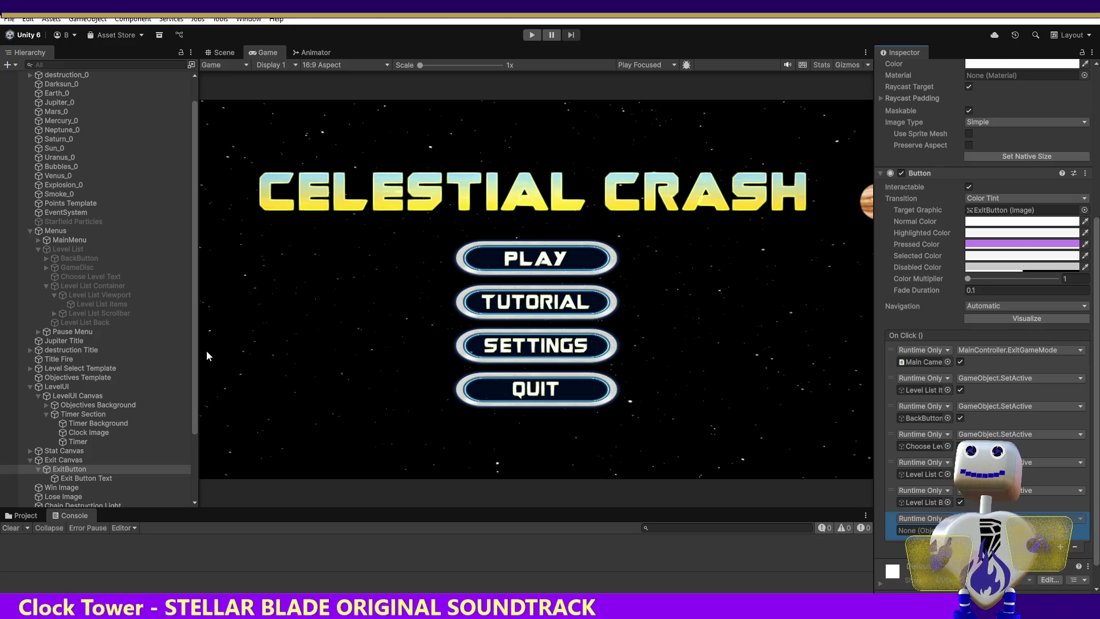
pyautogui.moveTo(194, 367); pyautogui.dragTo(195, 411)
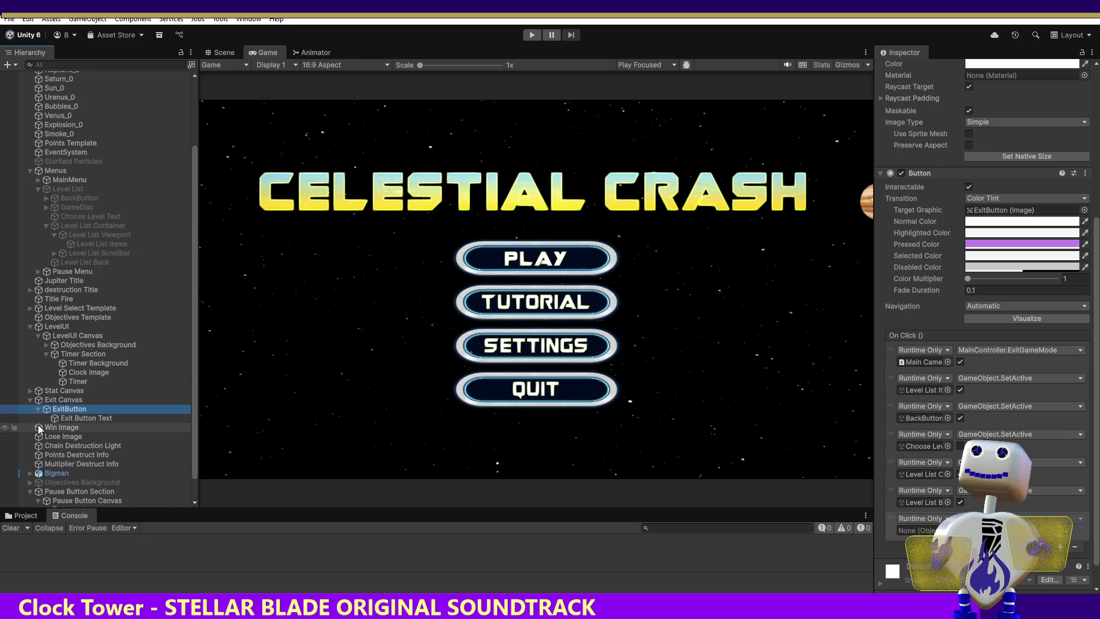
pyautogui.click(891, 524)
pyautogui.moveTo(61, 427); pyautogui.dragTo(922, 530)
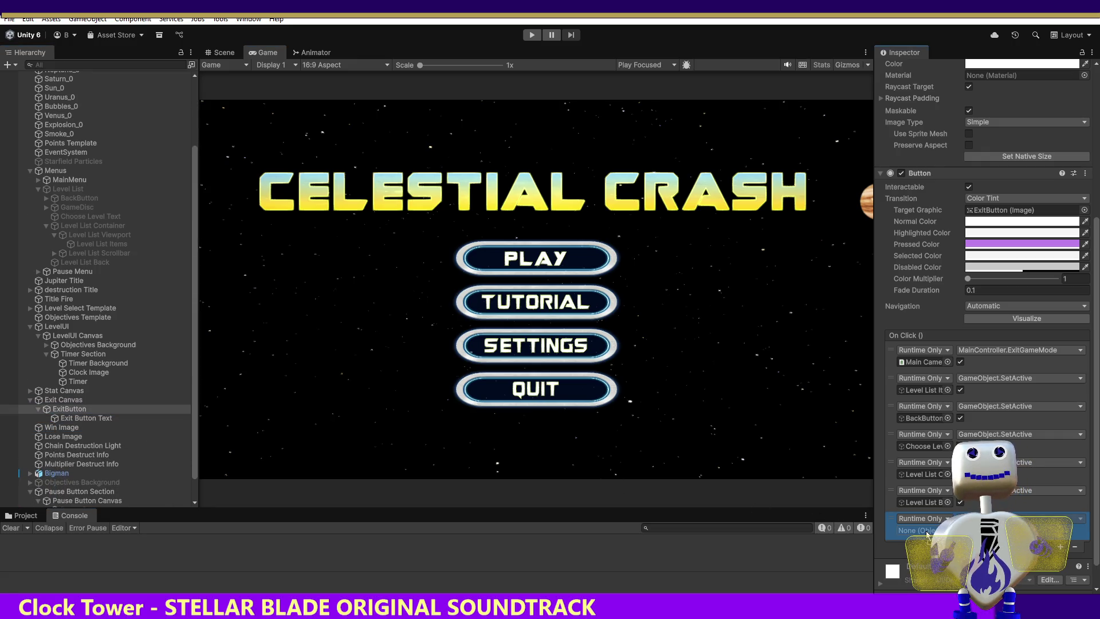
# Set that response to GameObject > SetActive (bool), then remove the entry with '-'.
pyautogui.click(1020, 518)
pyautogui.moveTo(986, 460)
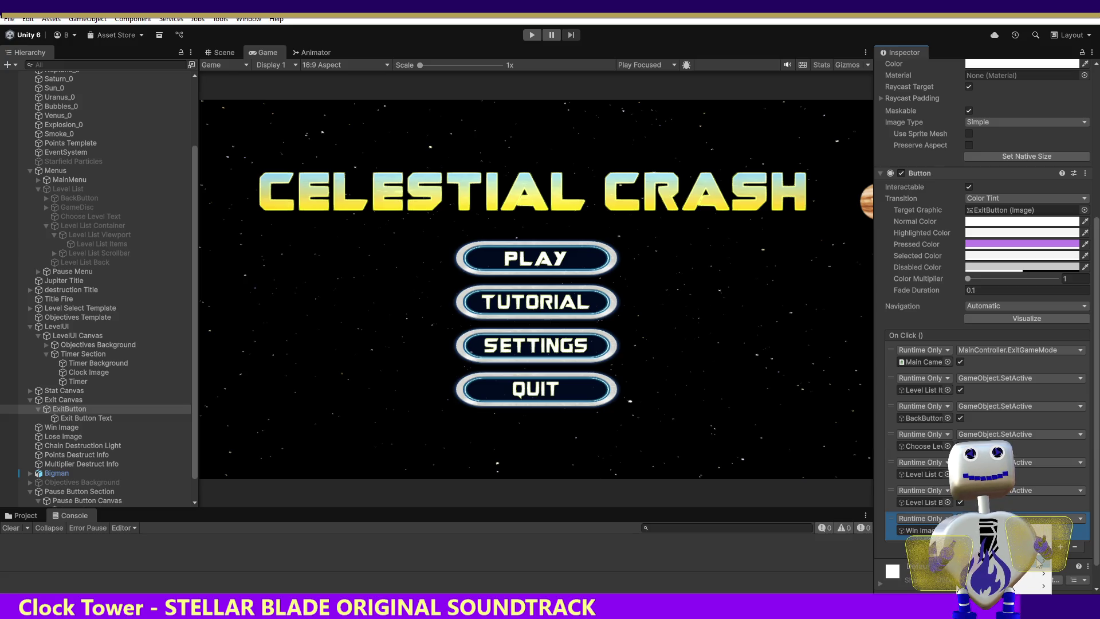
pyautogui.click(860, 561)
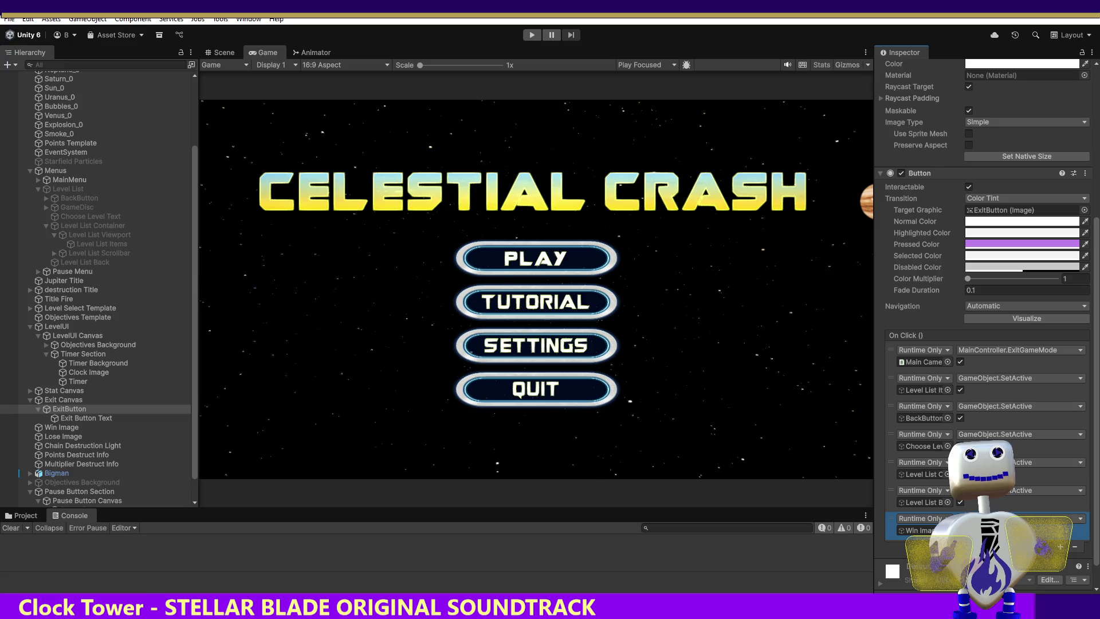
pyautogui.click(1020, 518)
pyautogui.moveTo(974, 541)
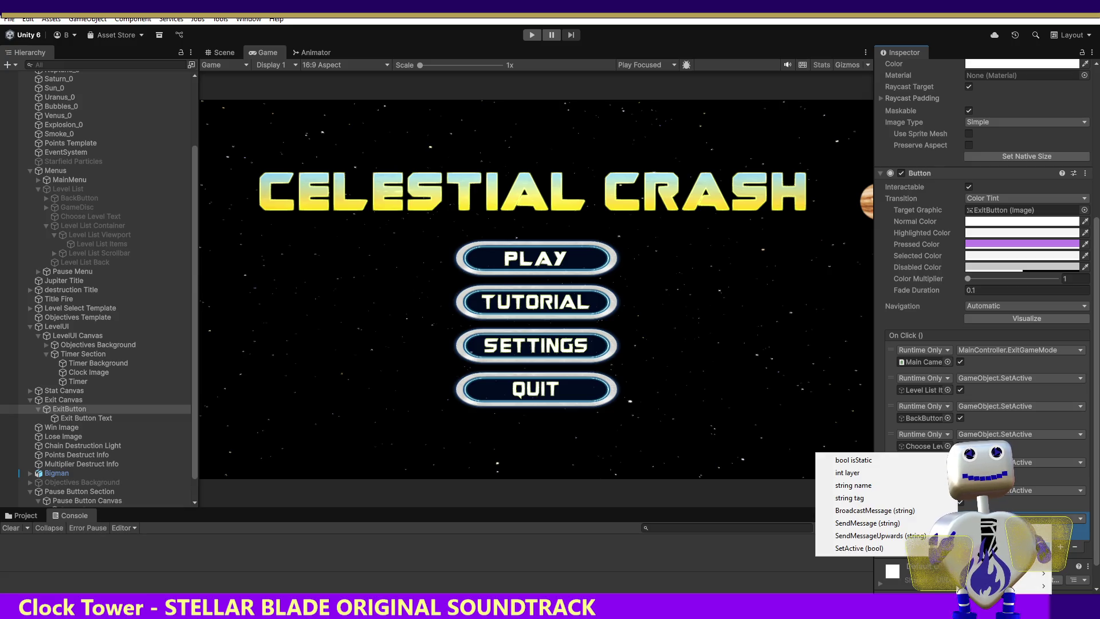
pyautogui.click(873, 549)
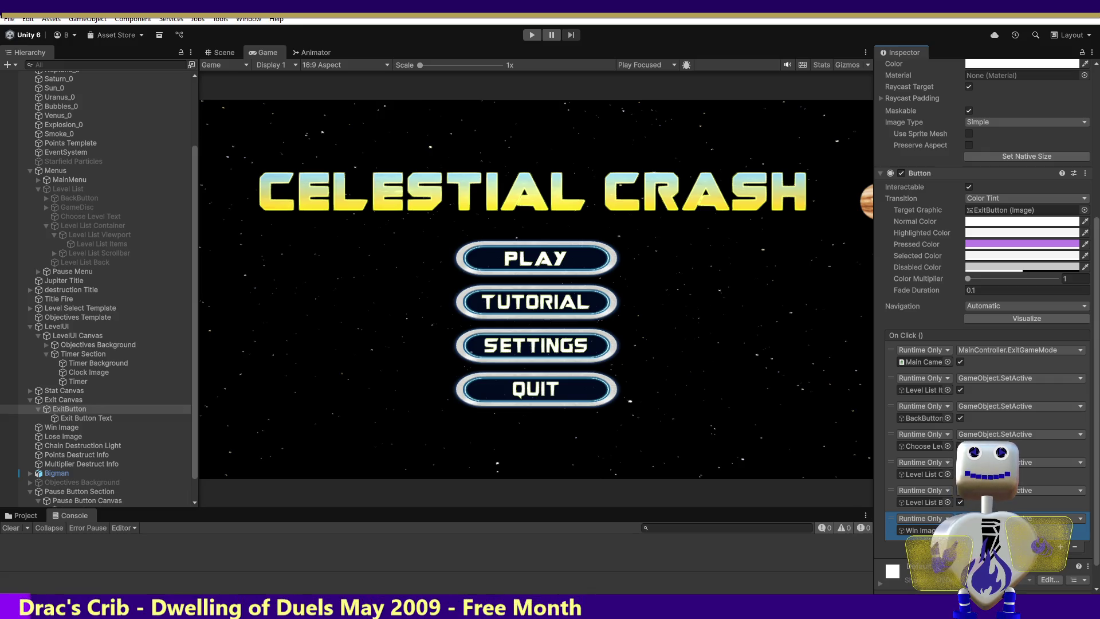
pyautogui.click(736, 492)
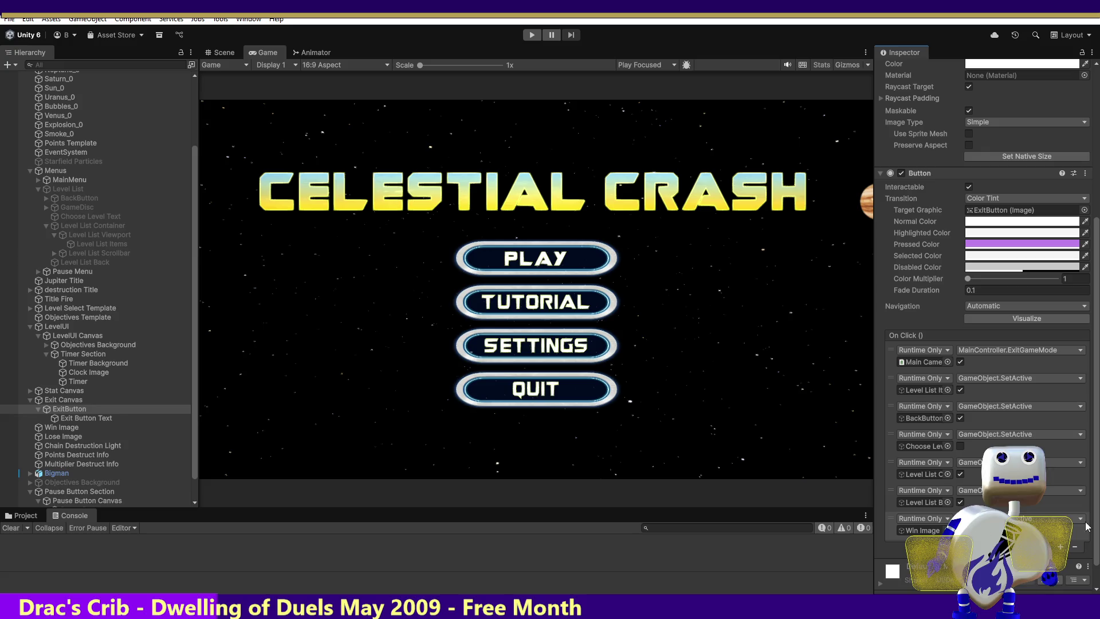
pyautogui.click(1075, 547)
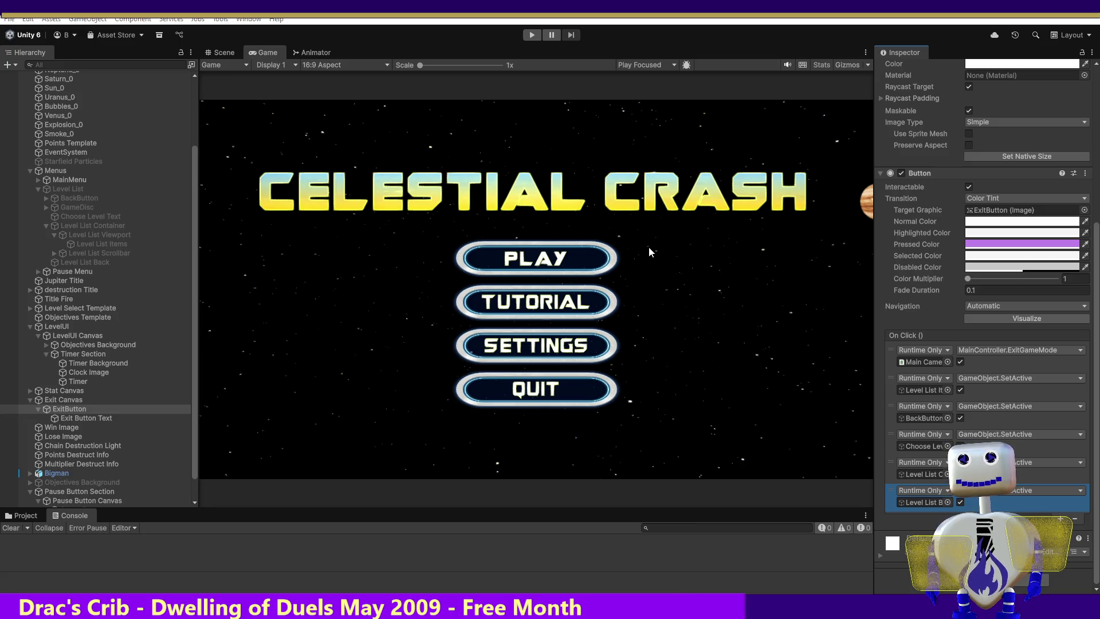
# Jump to the ExitGameMode method in MainController.cs via the class member list.
pyautogui.hotkey('alt', 'Tab')
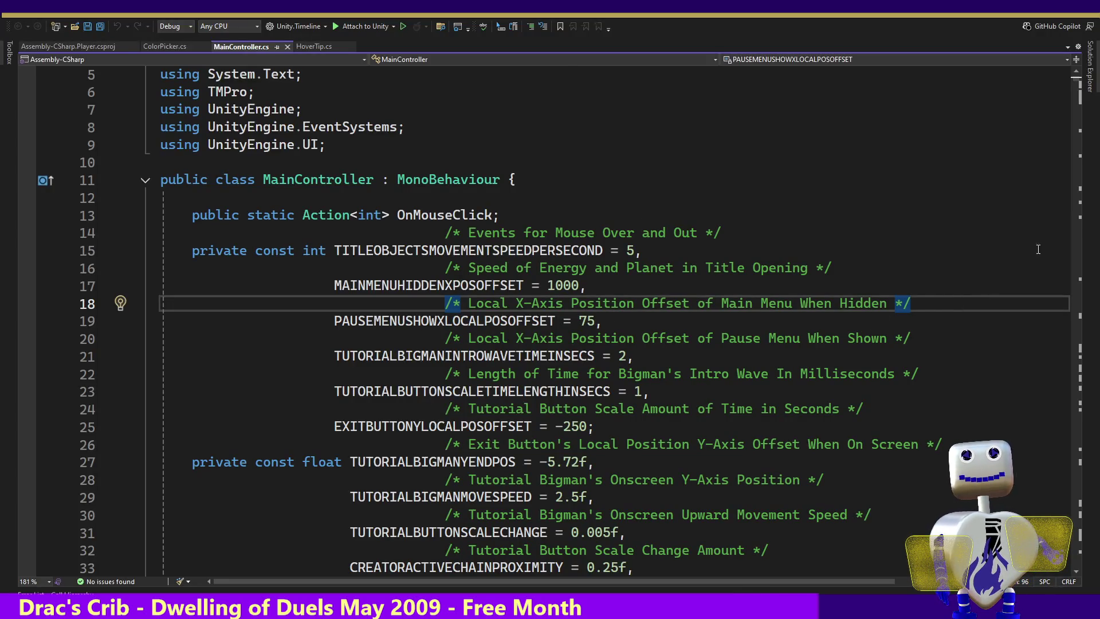
pyautogui.click(1075, 87)
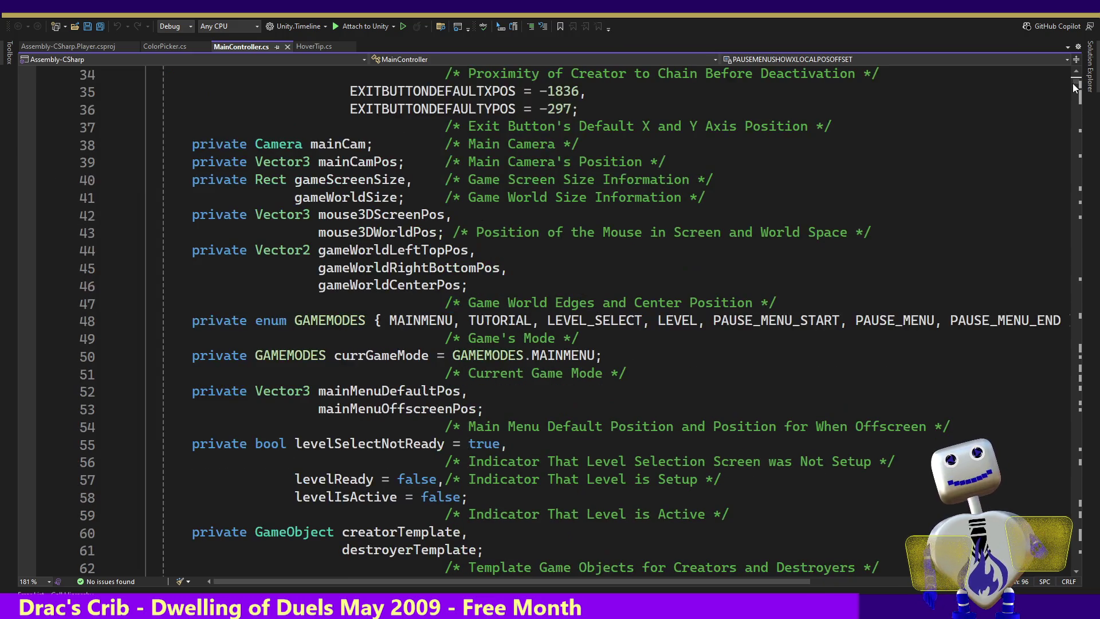
pyautogui.click(630, 109)
pyautogui.click(784, 60)
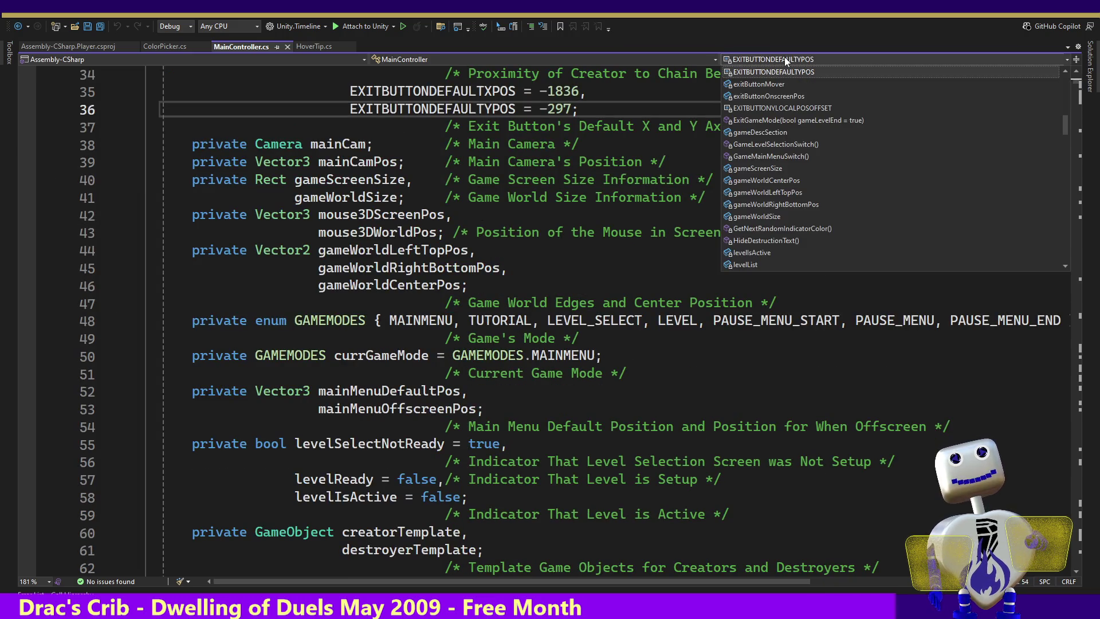
pyautogui.click(782, 120)
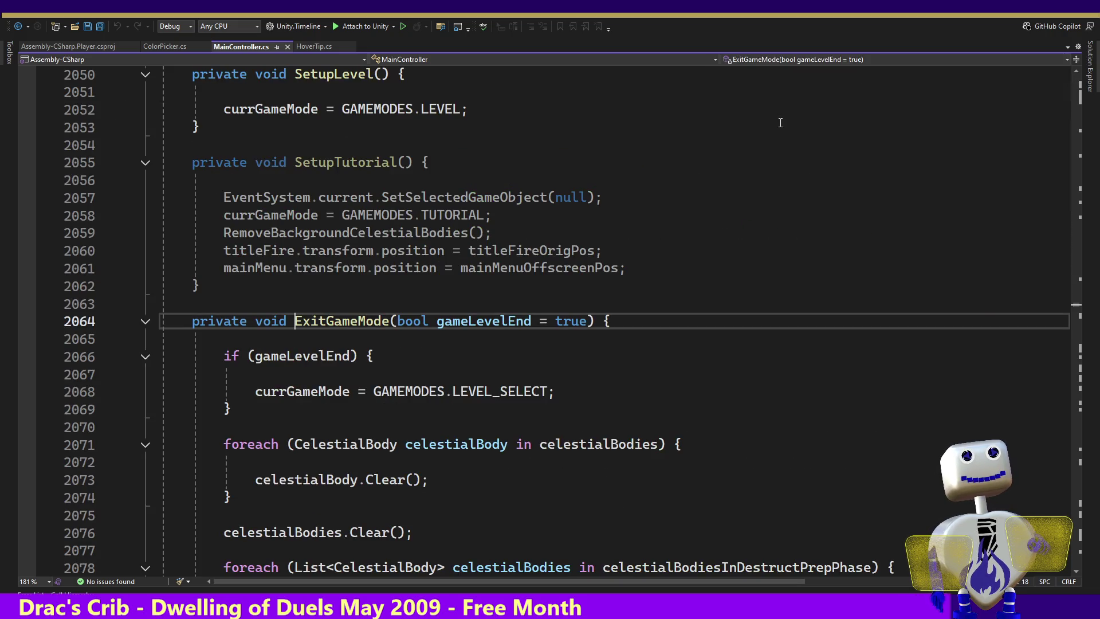
pyautogui.click(488, 306)
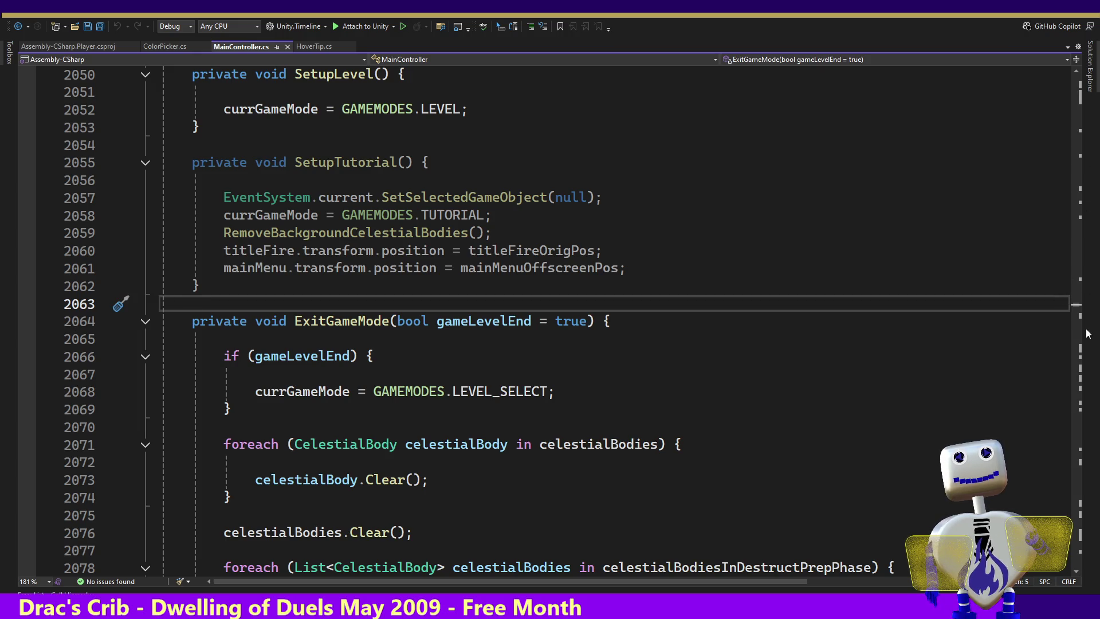
pyautogui.scroll(-20, 1080, 309)
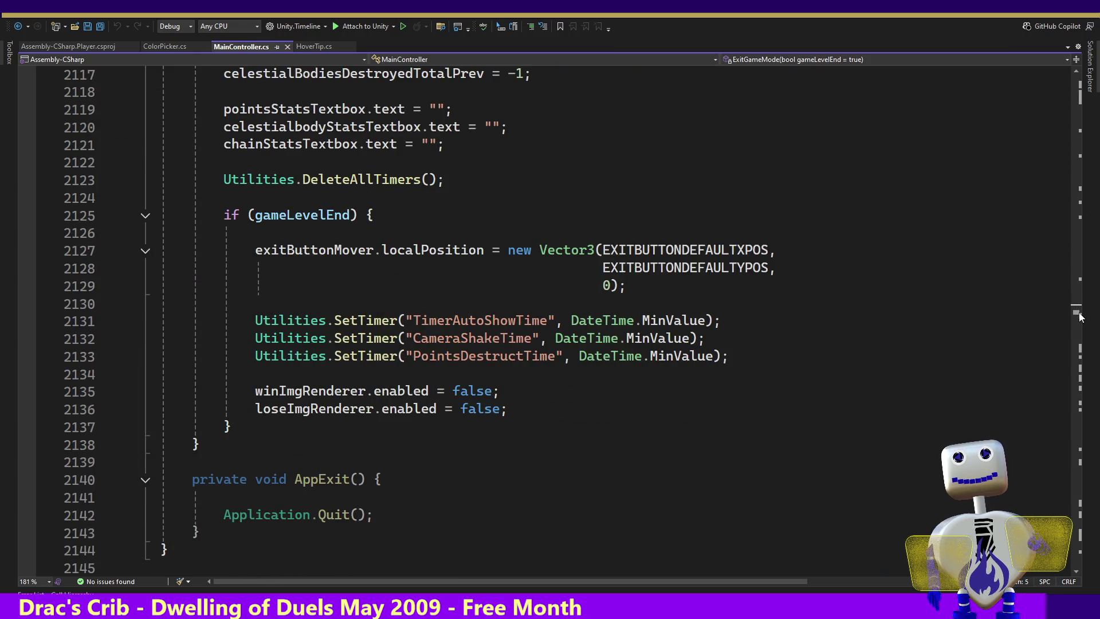
pyautogui.scroll(-7, 1079, 317)
pyautogui.scroll(20, 1080, 320)
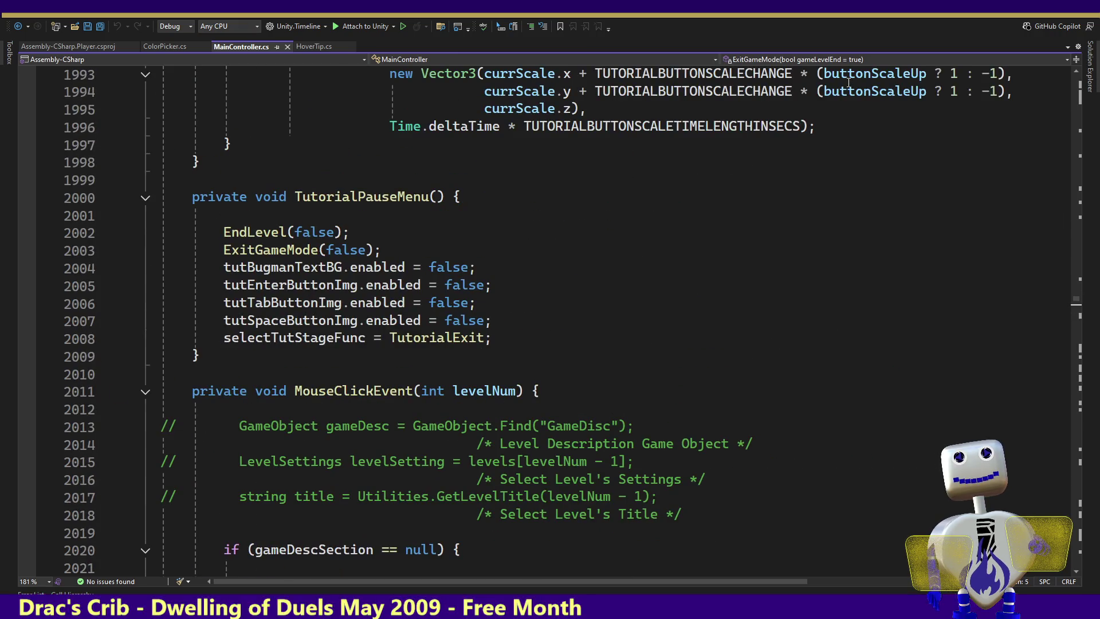
pyautogui.click(787, 60)
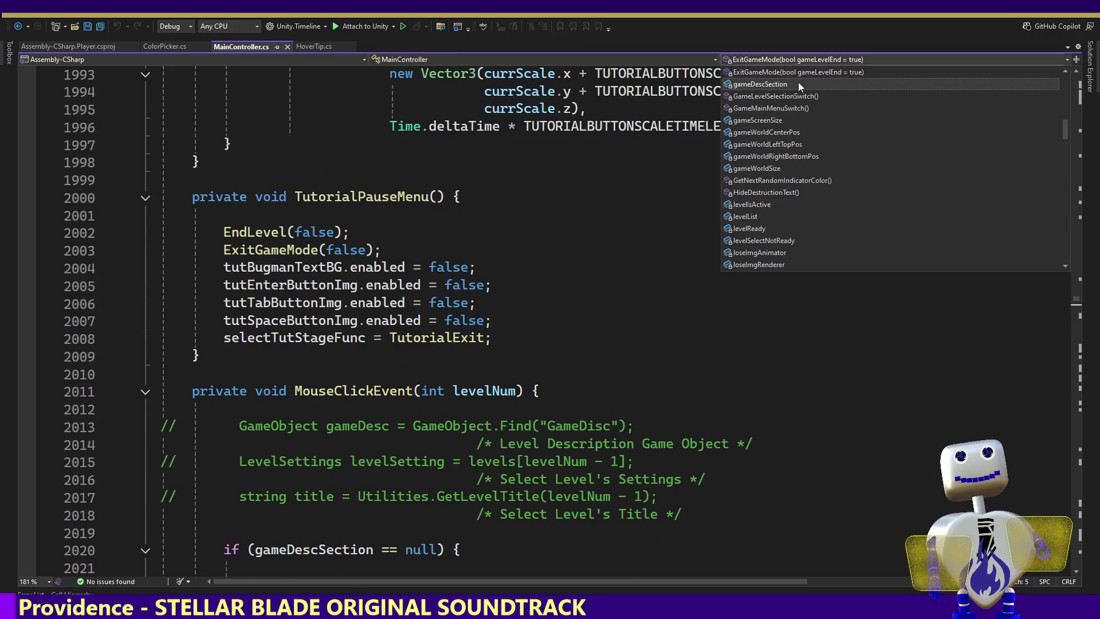
pyautogui.moveTo(1067, 126)
pyautogui.mouseDown()
pyautogui.moveTo(1062, 143)
pyautogui.moveTo(1064, 118)
pyautogui.mouseUp()
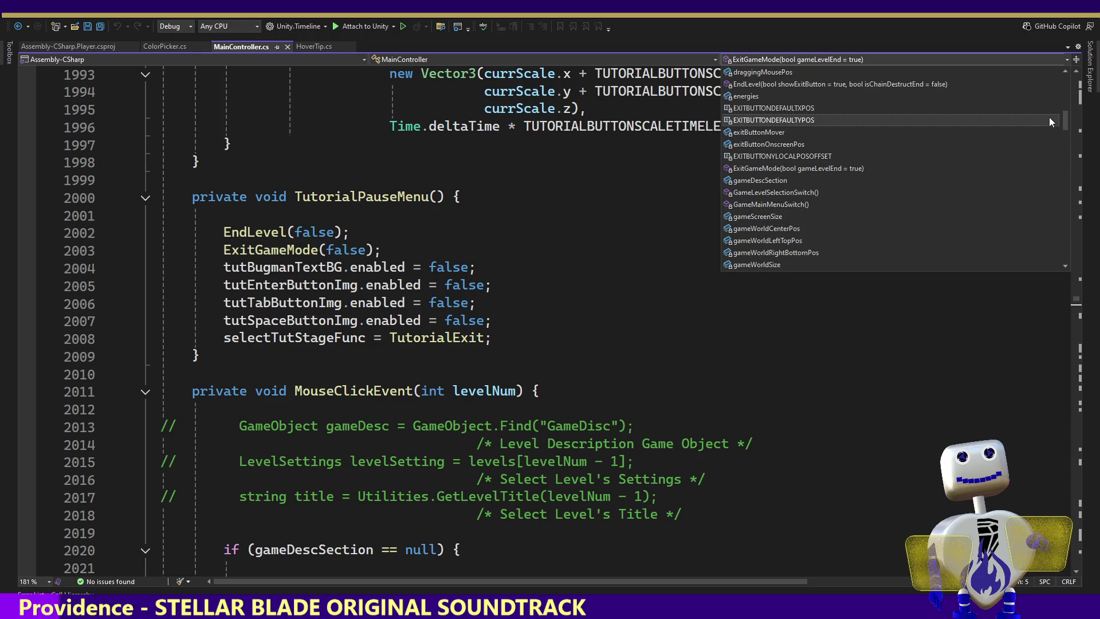
pyautogui.click(757, 168)
pyautogui.click(439, 287)
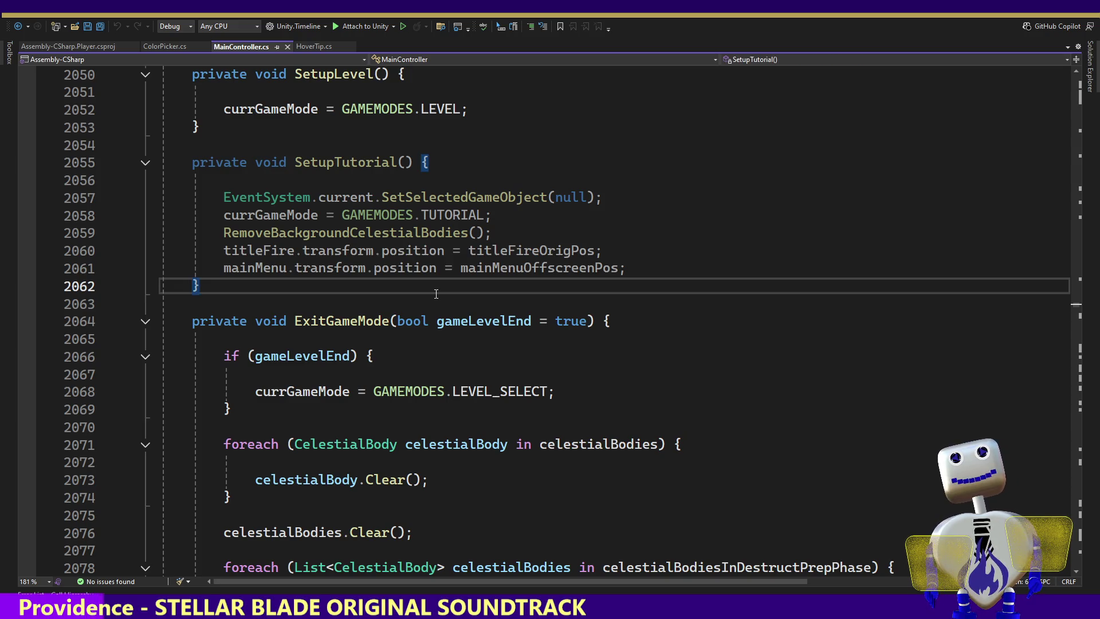
# Delete the winImgRenderer and loseImgRenderer lines at the end of ExitGameMode.
pyautogui.hotkey('alt', 'Tab')
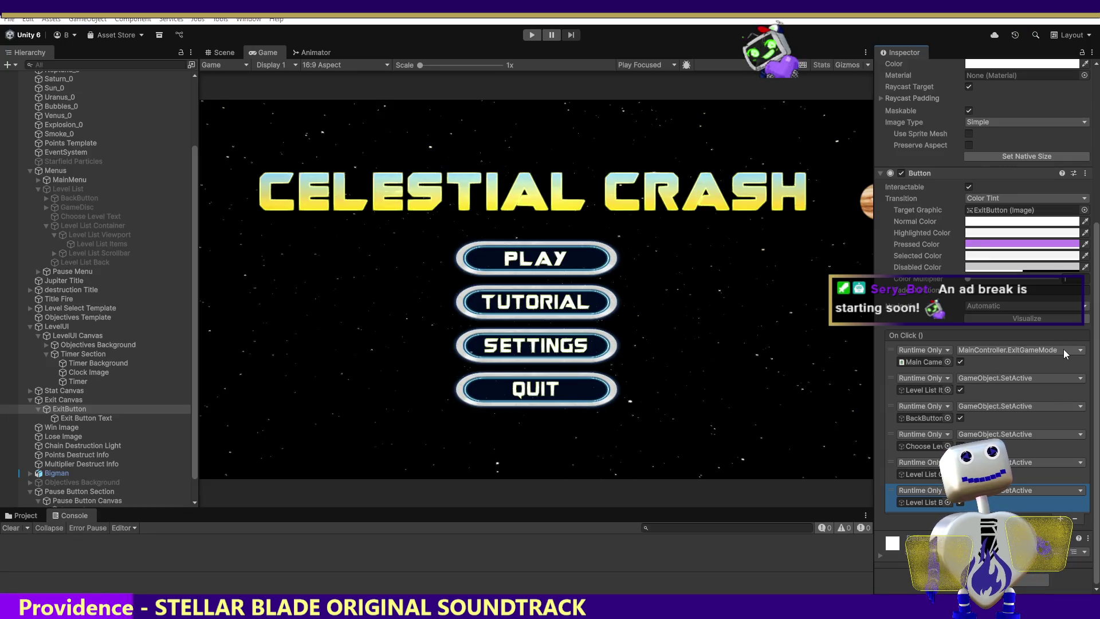
pyautogui.hotkey('alt', 'Tab')
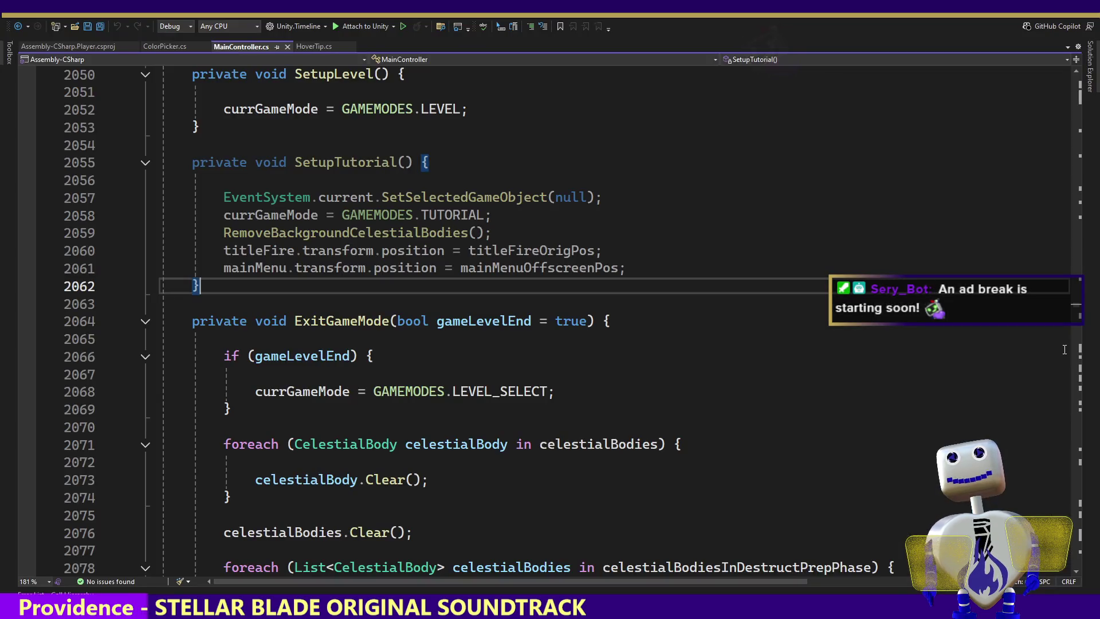
pyautogui.click(328, 344)
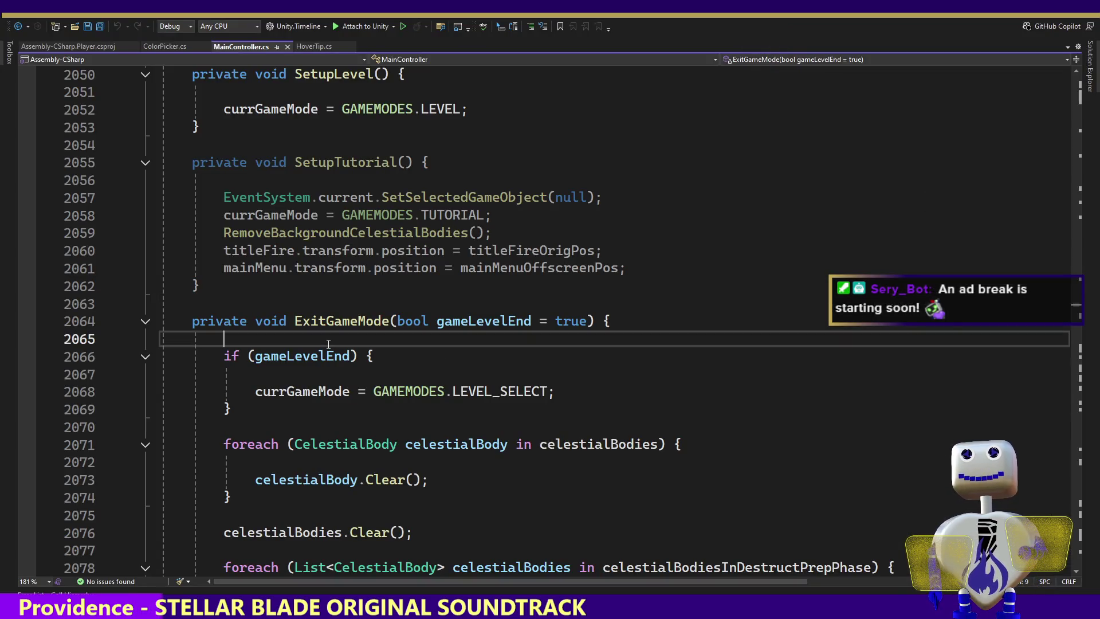
pyautogui.press('Down')
pyautogui.press('Down')
pyautogui.press('Down')
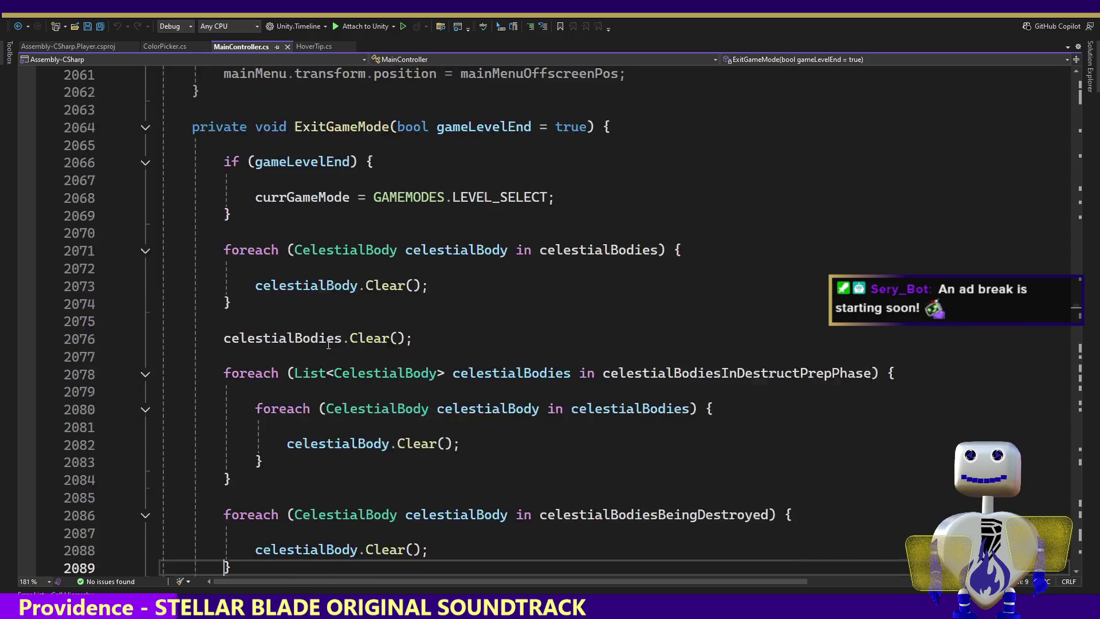
pyautogui.press('Down')
pyautogui.press('Down')
pyautogui.press('Down')
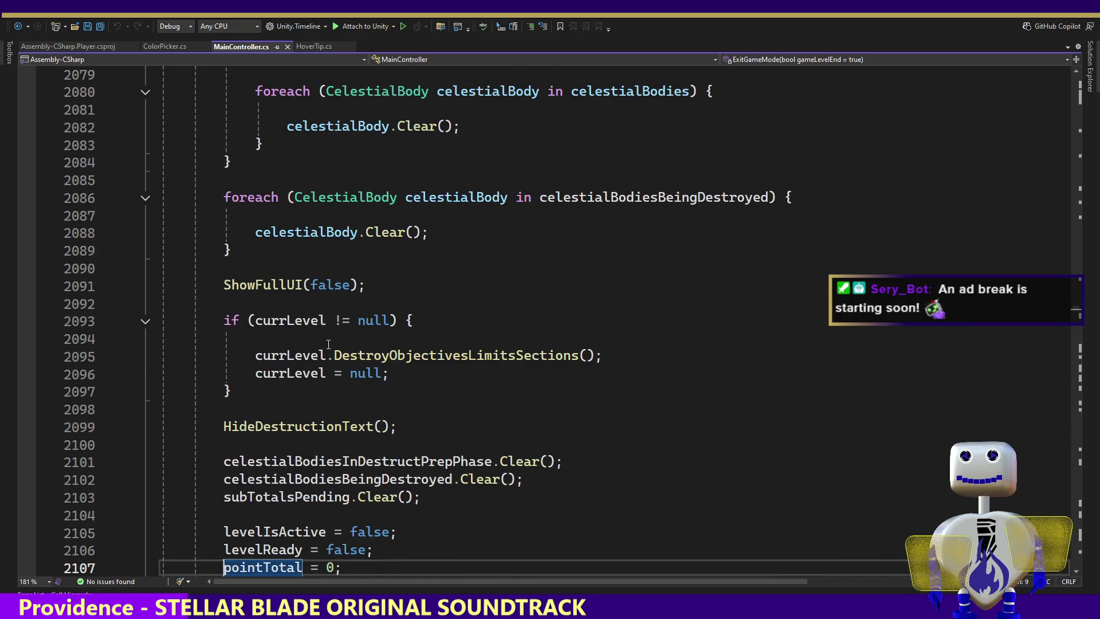
pyautogui.press('Down')
pyautogui.press('Down')
pyautogui.press('Down')
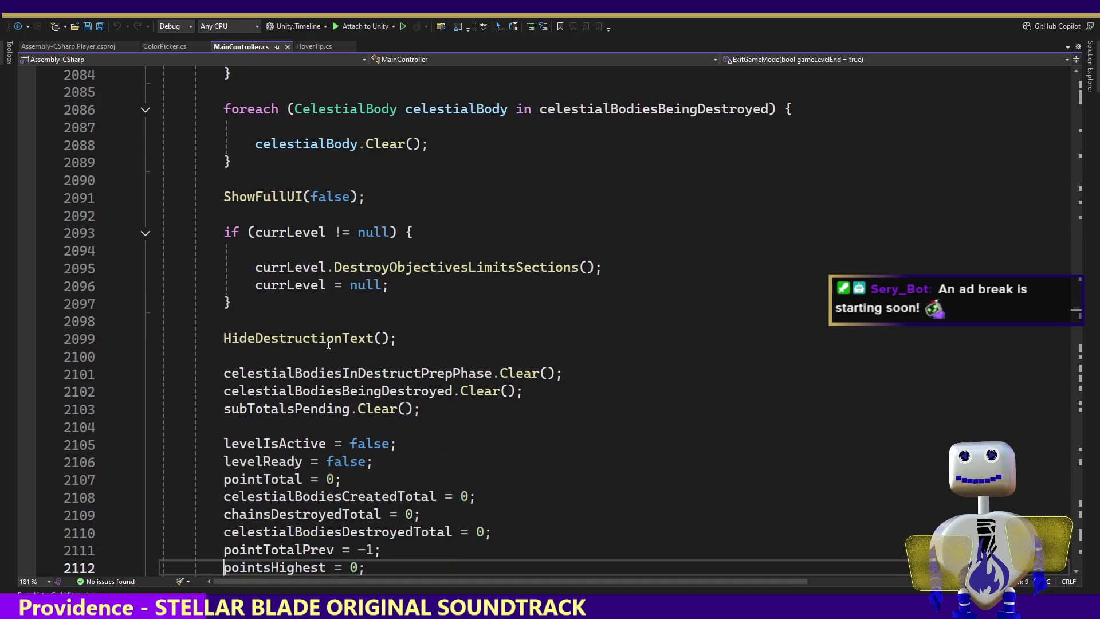
pyautogui.press('Down')
pyautogui.press('Down')
pyautogui.press('Down')
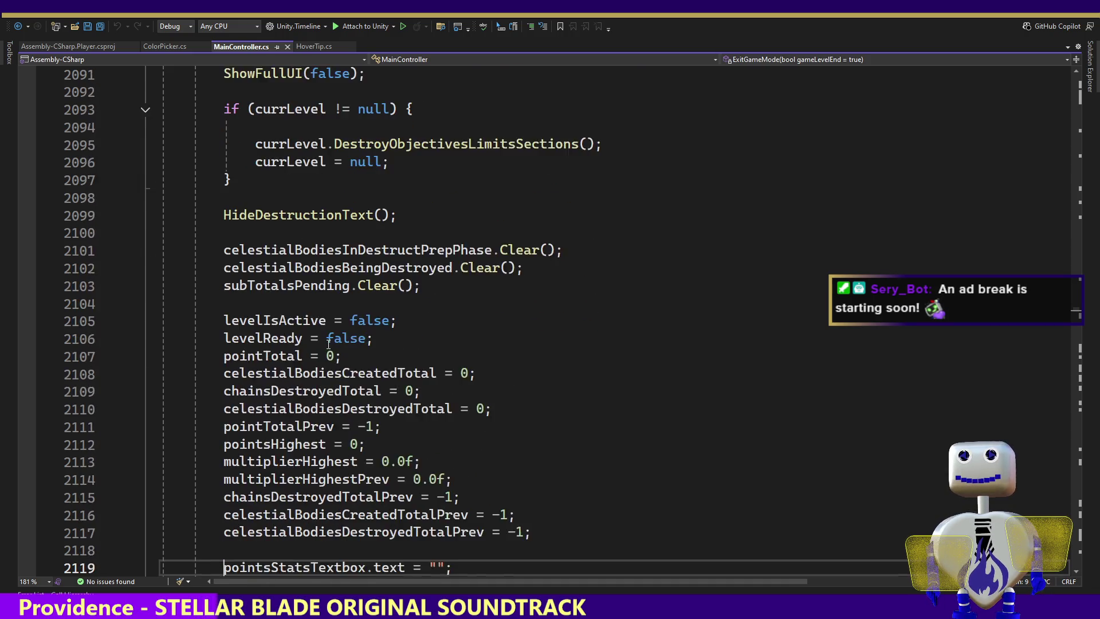
pyautogui.press('Down')
pyautogui.press('Down')
pyautogui.press('Down')
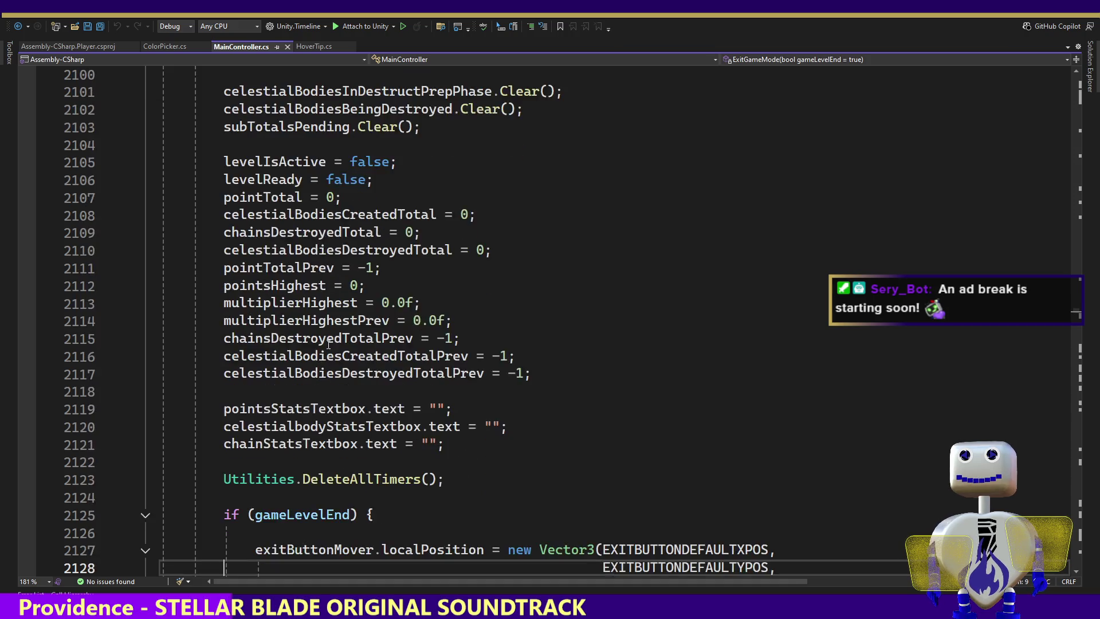
pyautogui.press('Down')
pyautogui.press('Down')
pyautogui.press('Down')
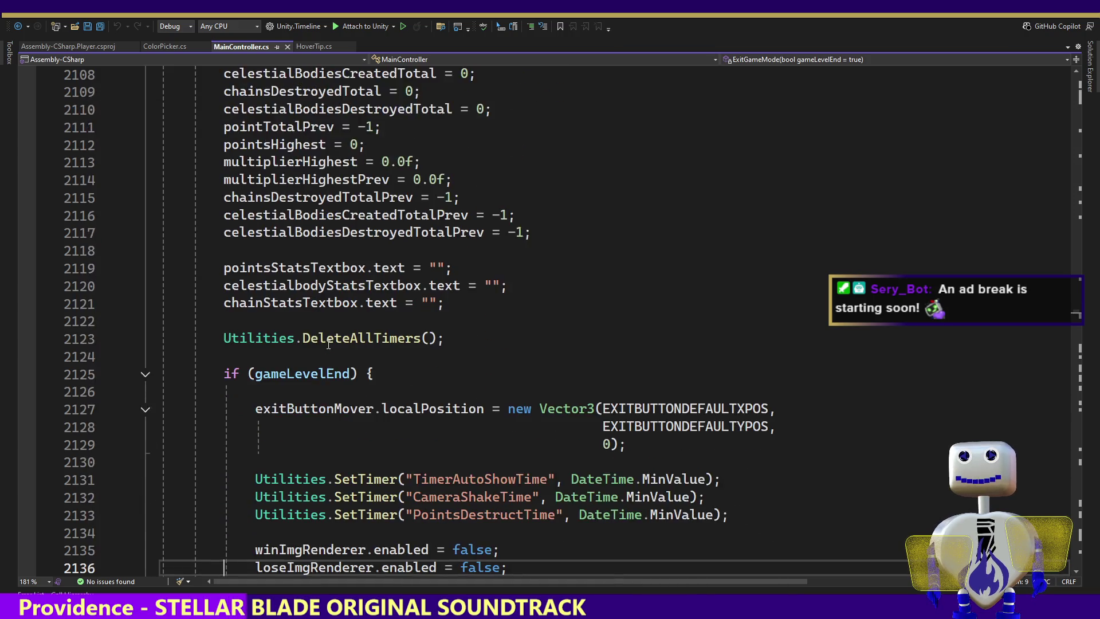
pyautogui.press('Up')
pyautogui.press('Up')
pyautogui.press('Up')
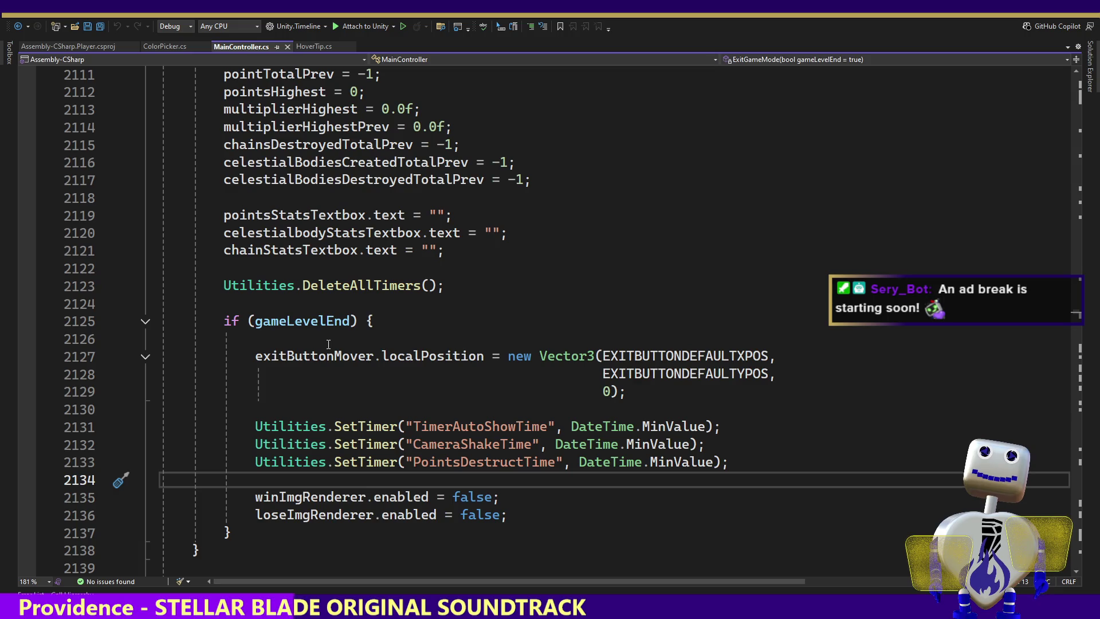
pyautogui.moveTo(539, 510); pyautogui.dragTo(751, 460)
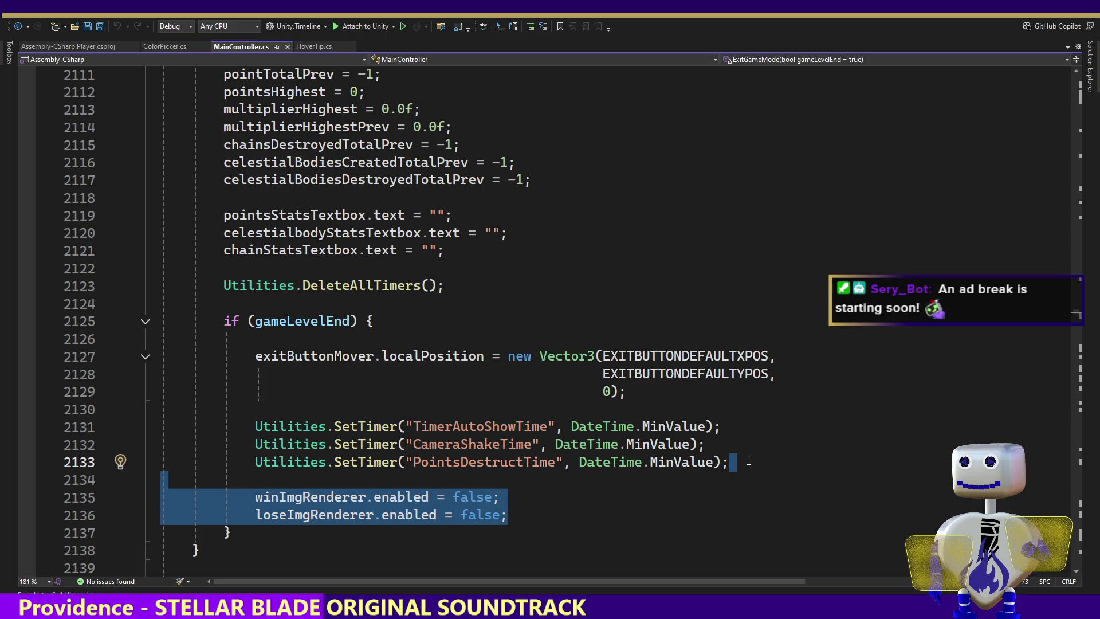
pyautogui.press('Delete')
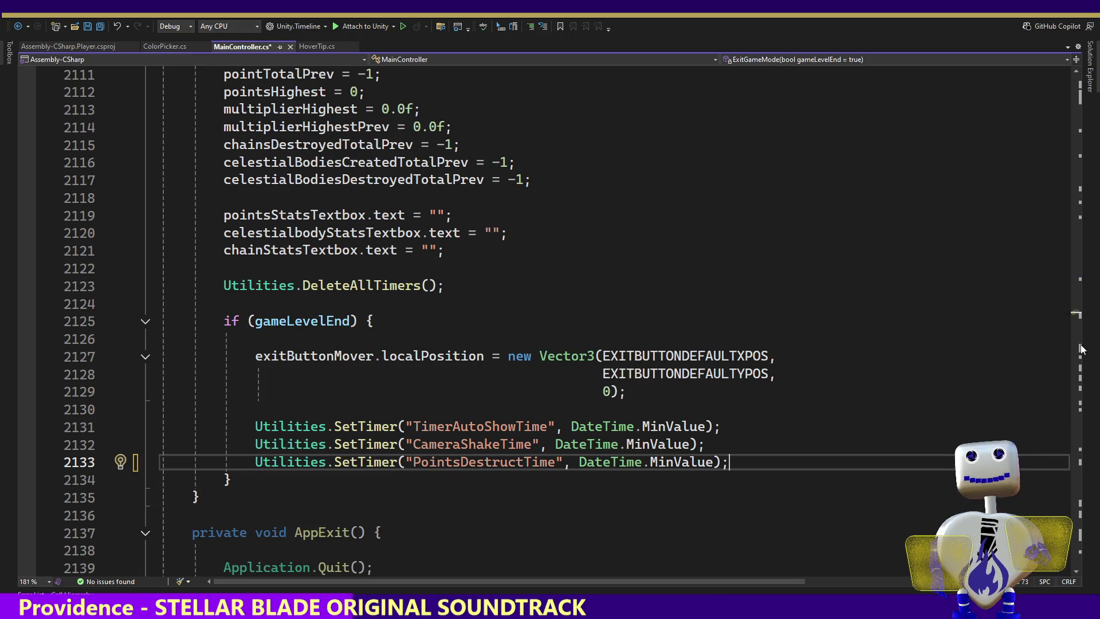
# Undo the deletion to restore both renderer lines, then select winImgRenderer on line 2135.
pyautogui.scroll(10, 1077, 314)
pyautogui.click(634, 413)
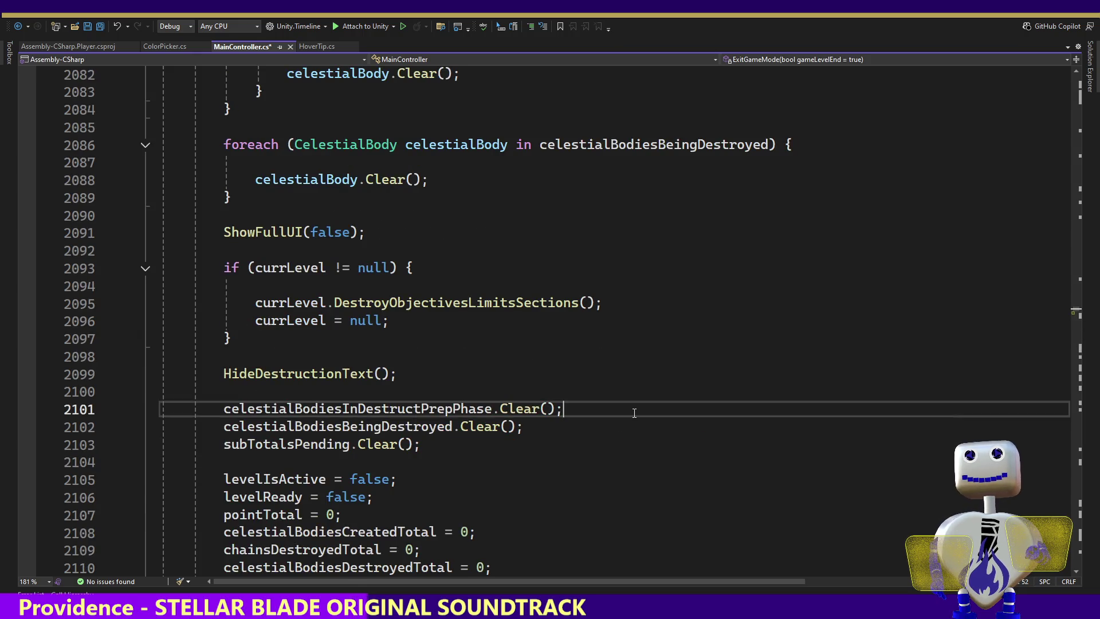
pyautogui.hotkey('ctrl', 'z')
pyautogui.hotkey('ctrl', 'z')
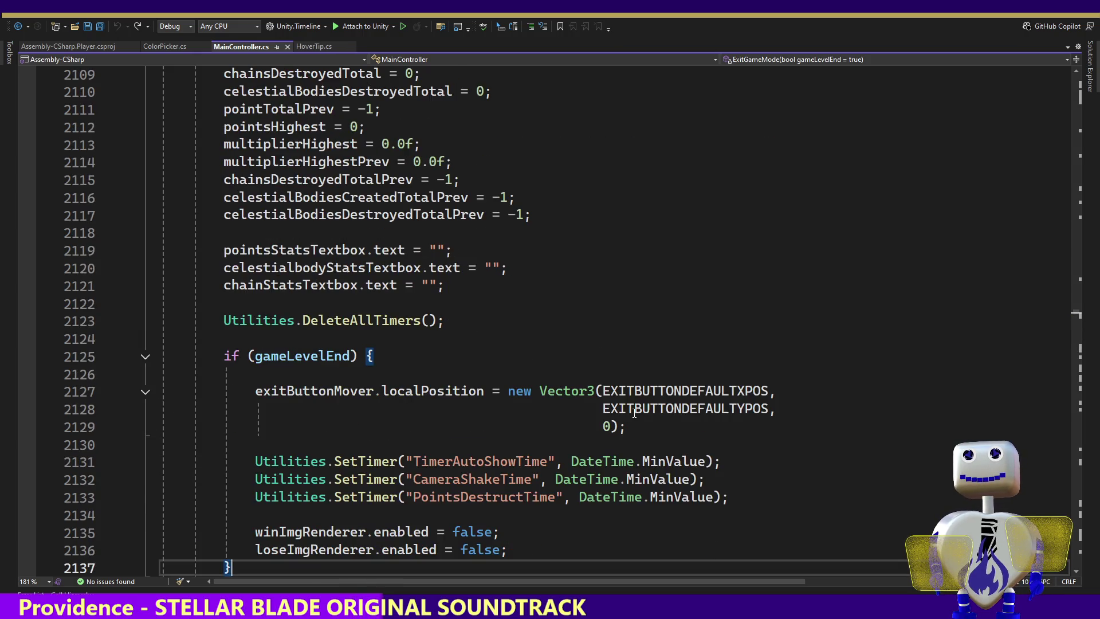
pyautogui.press('Up')
pyautogui.press('Up')
pyautogui.press('Up')
pyautogui.press('Up')
pyautogui.press('Up')
pyautogui.press('Up')
pyautogui.press('Up')
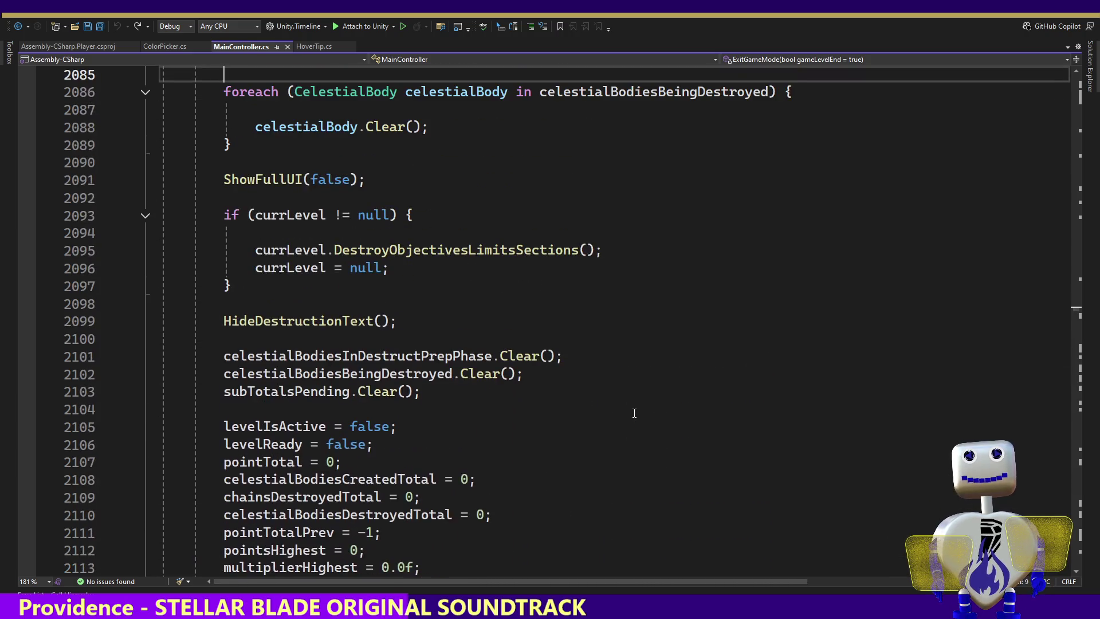
pyautogui.press('Up')
pyautogui.press('Up')
pyautogui.press('Up')
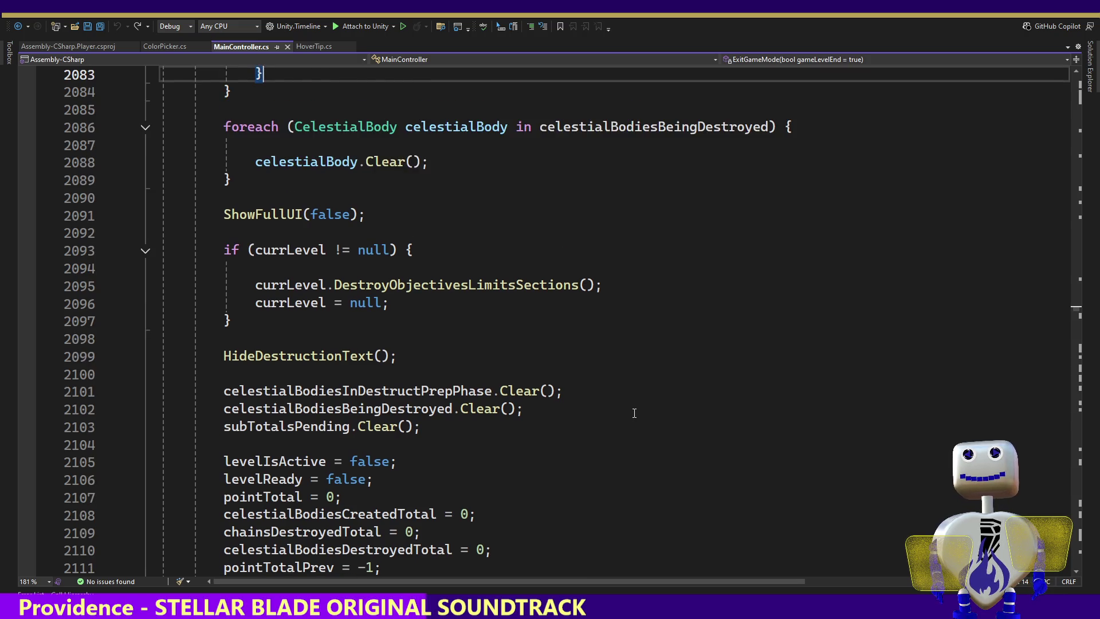
pyautogui.press('Up')
pyautogui.press('Down')
pyautogui.press('Down')
pyautogui.press('Down')
pyautogui.press('Down')
pyautogui.press('Down')
pyautogui.press('Down')
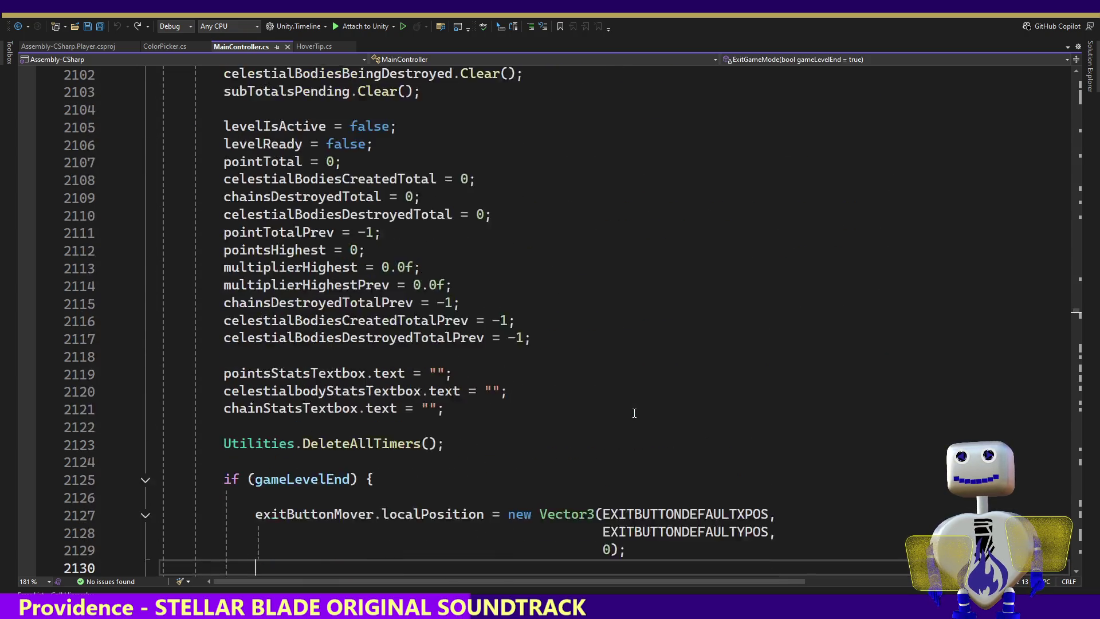
pyautogui.press('Down')
pyautogui.press('Down')
pyautogui.press('Down')
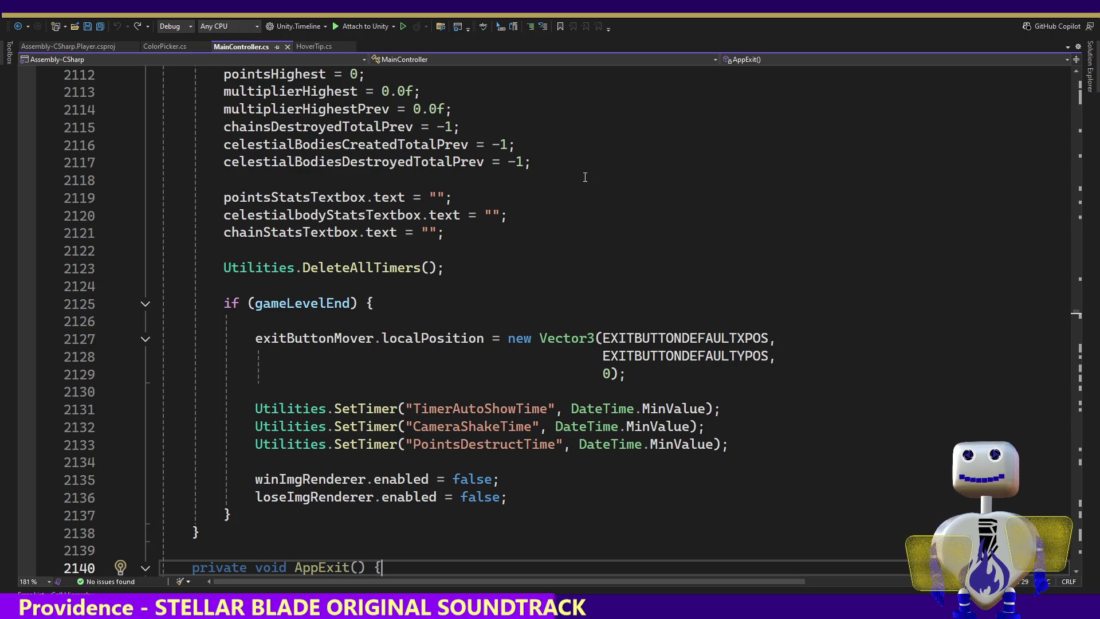
pyautogui.doubleClick(263, 480)
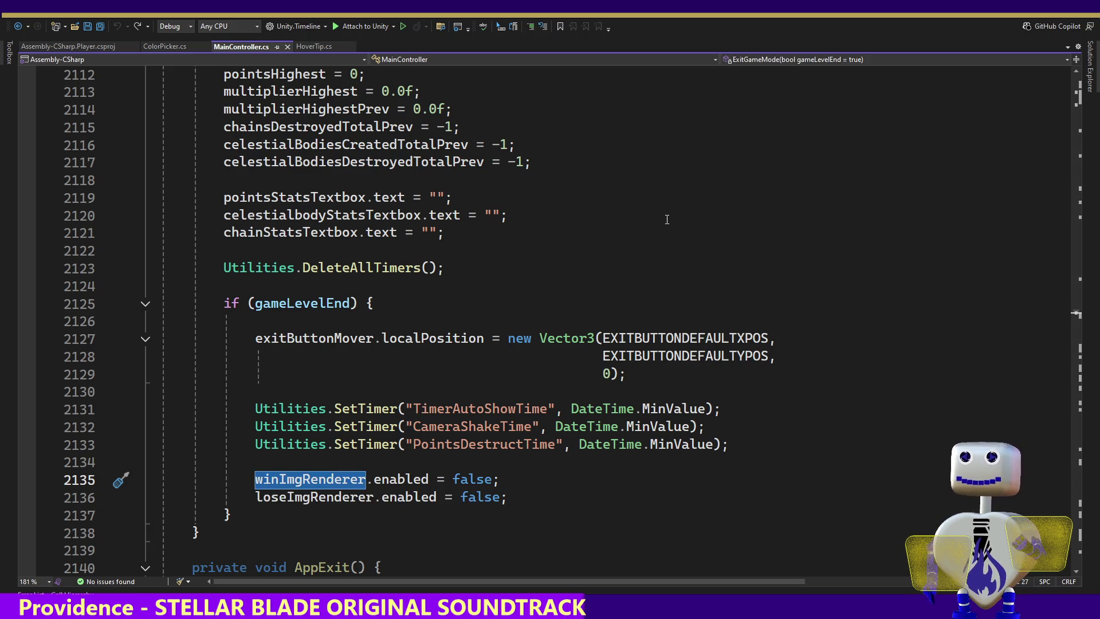
pyautogui.press('Escape')
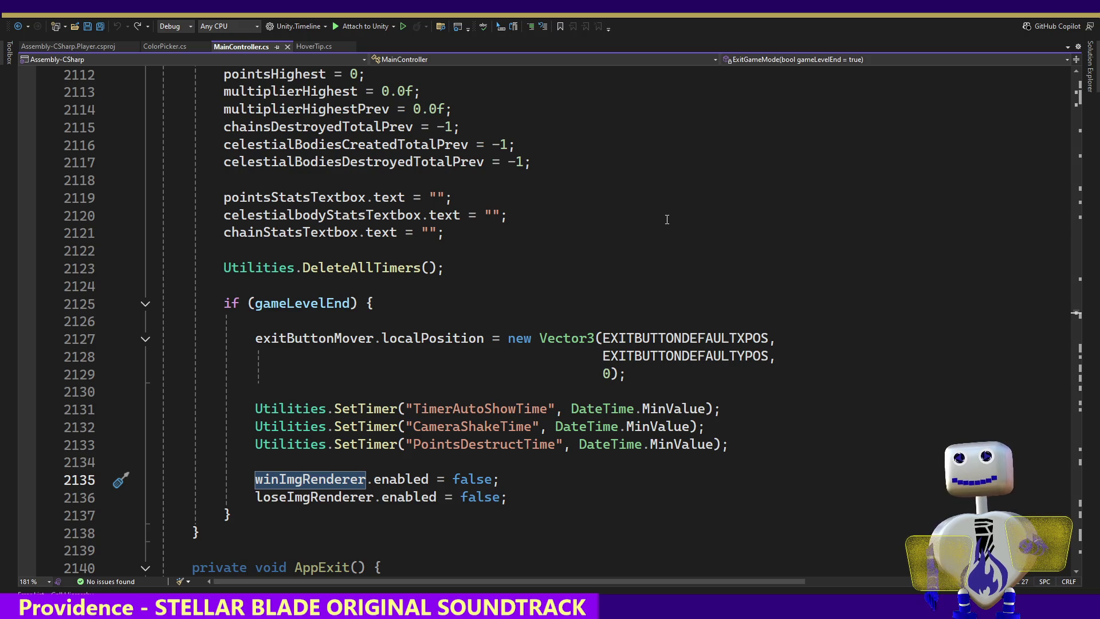
pyautogui.hotkey('alt', 'Tab')
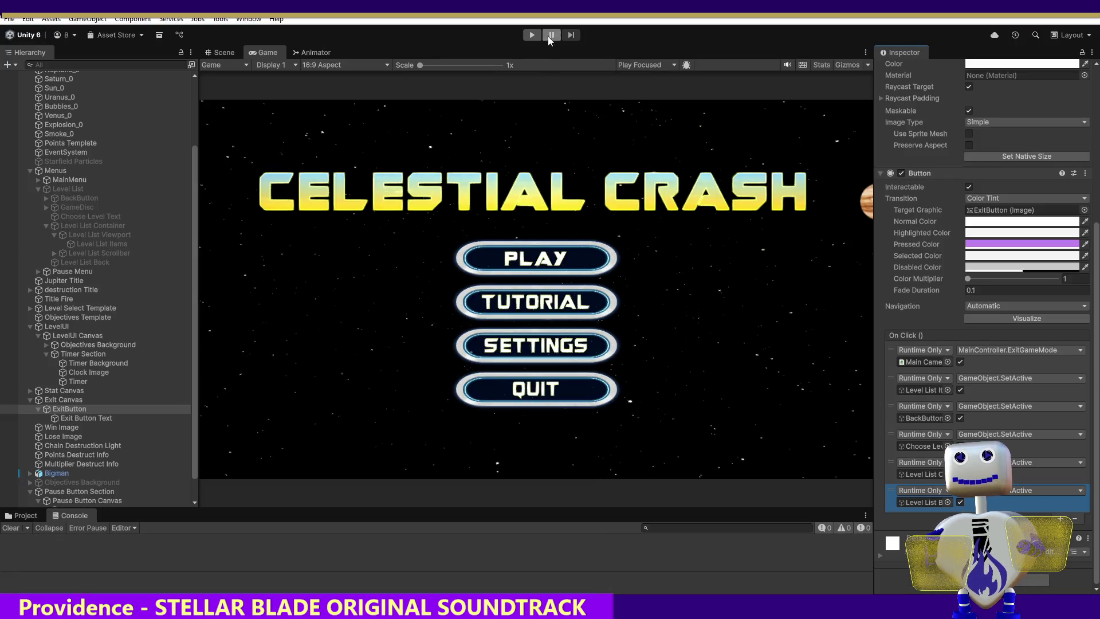
pyautogui.click(531, 35)
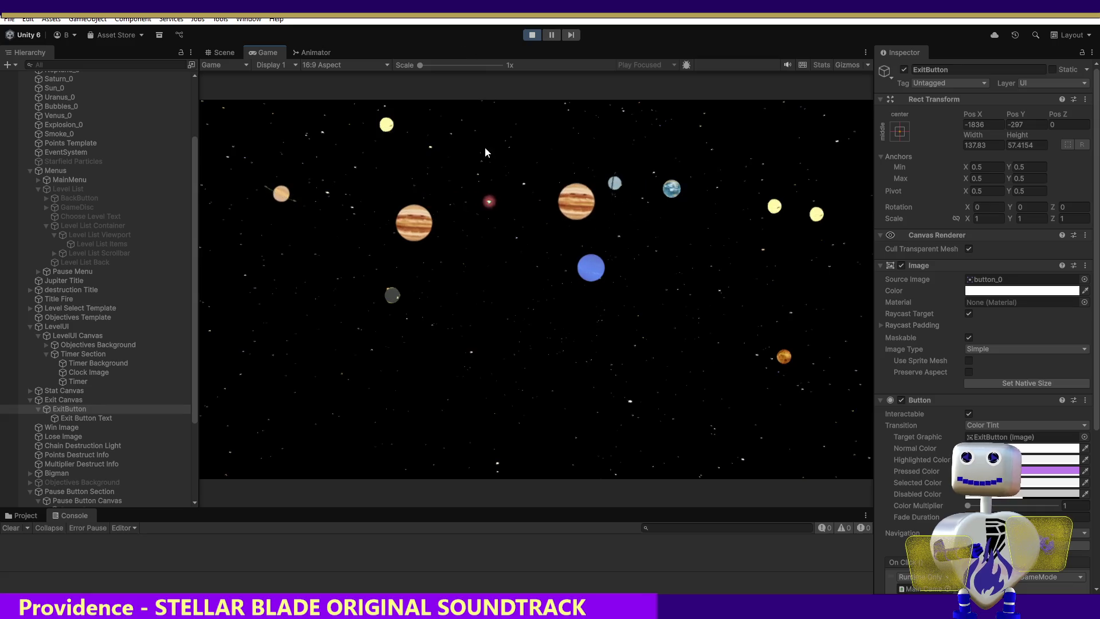
pyautogui.click(555, 272)
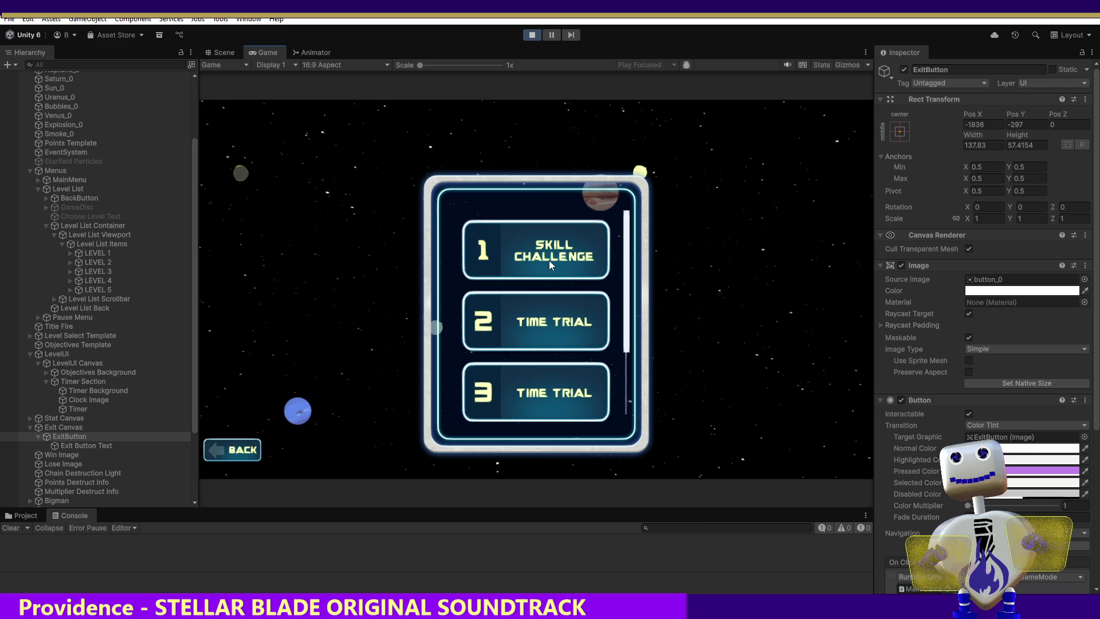
pyautogui.click(549, 260)
pyautogui.click(746, 309)
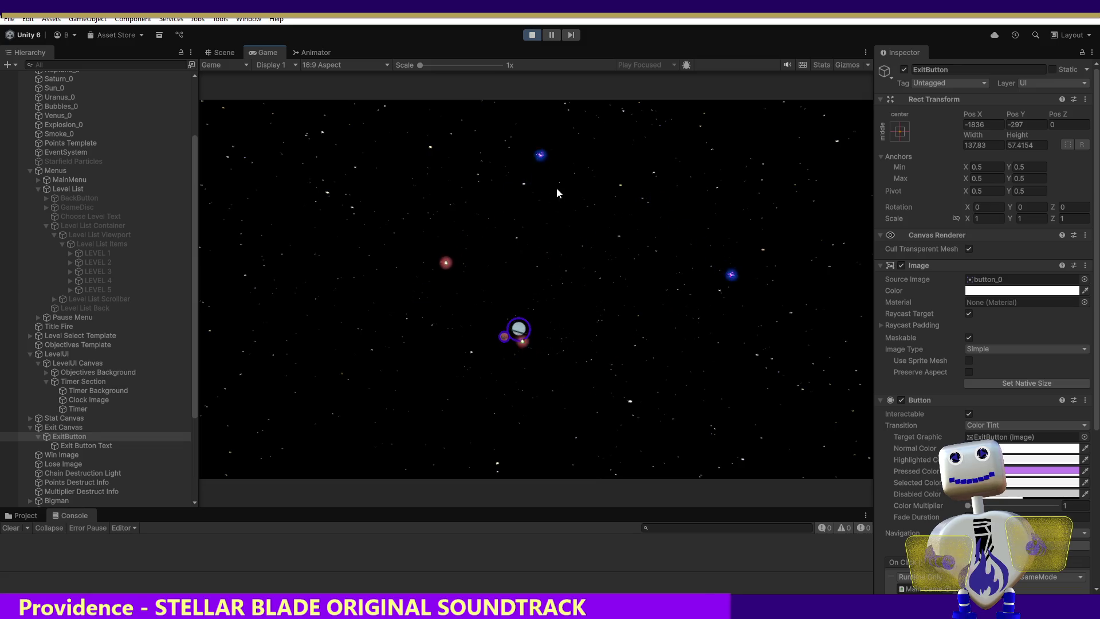
pyautogui.moveTo(774, 219); pyautogui.dragTo(512, 328)
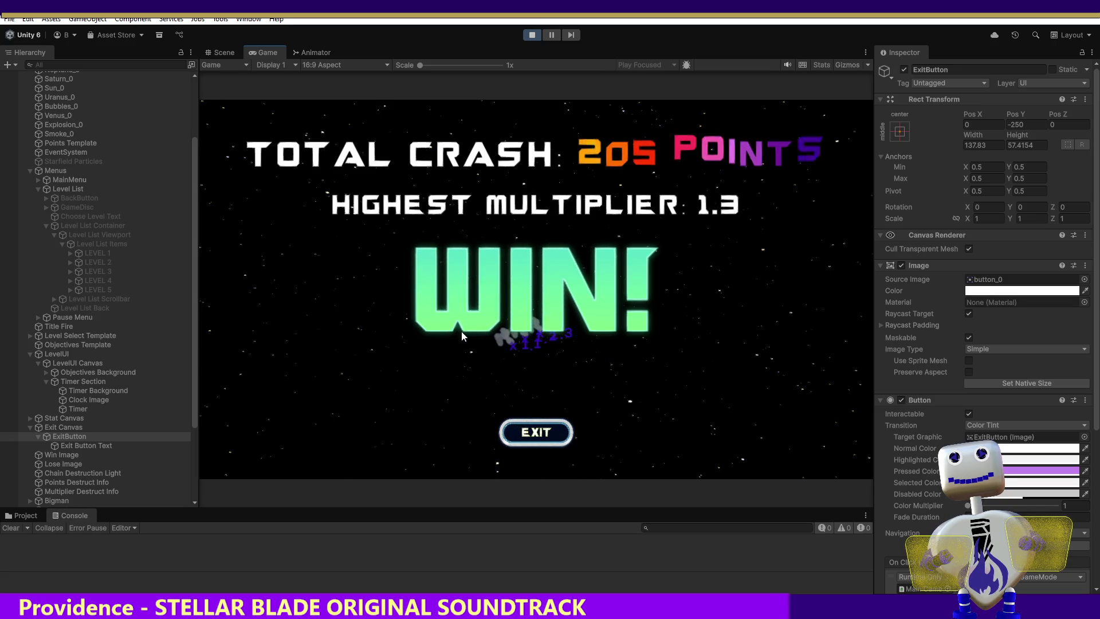
pyautogui.click(524, 439)
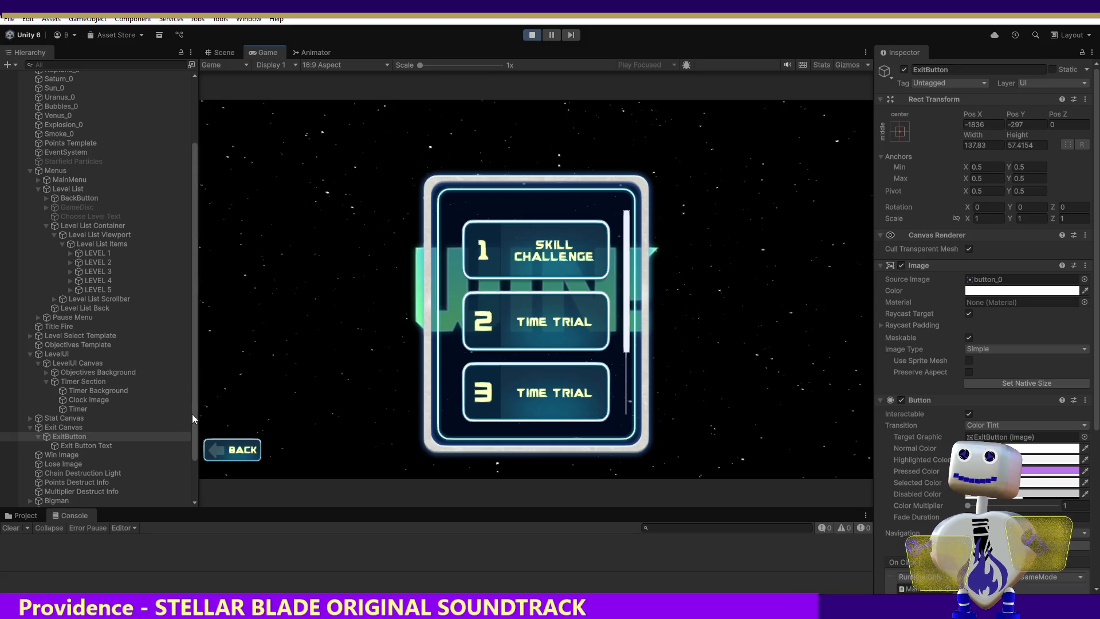
pyautogui.click(49, 456)
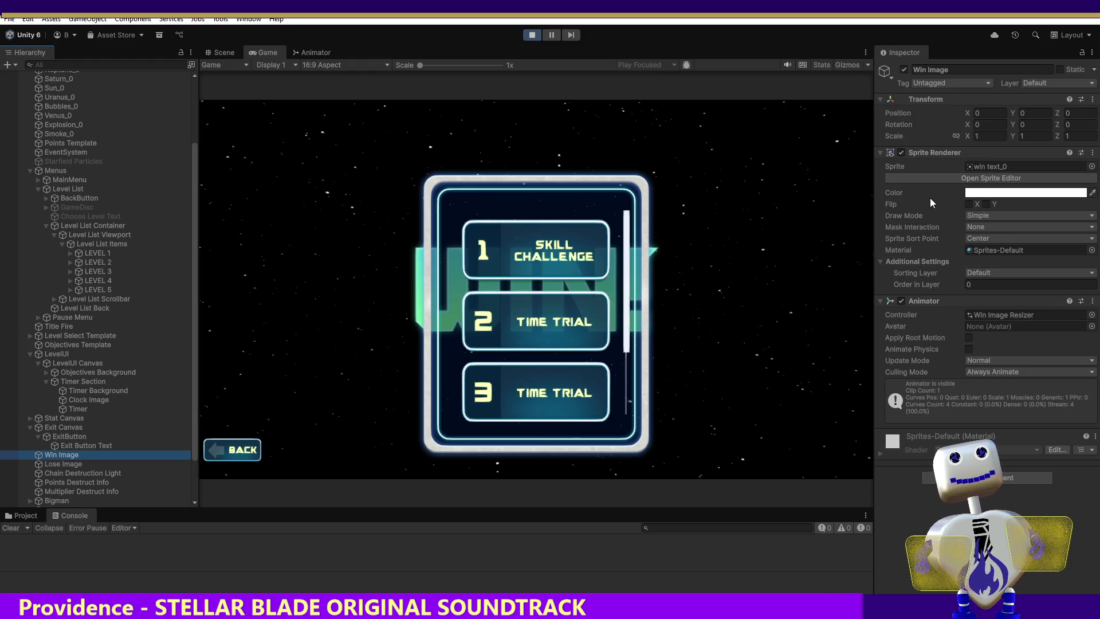
pyautogui.click(898, 151)
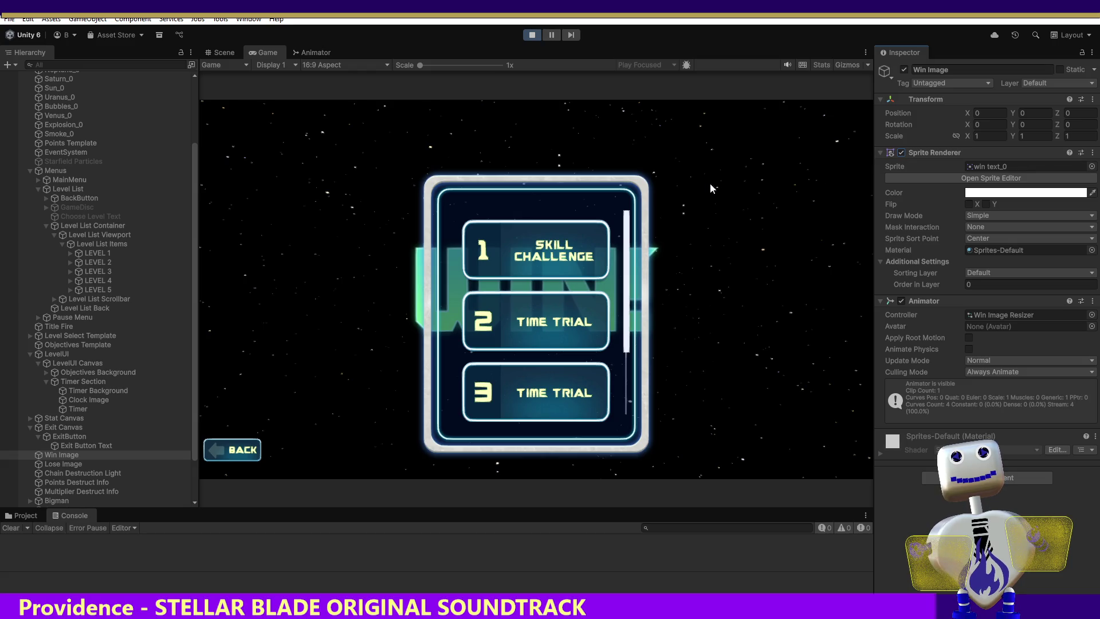
pyautogui.click(534, 35)
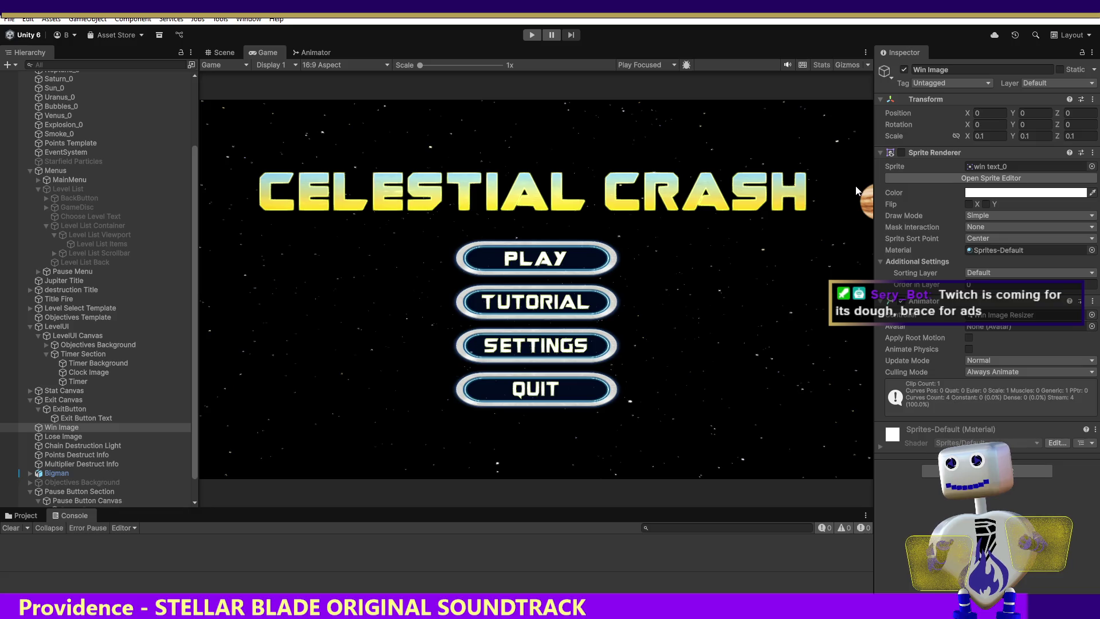
# Start and stop Play mode, then select Lose Image to inspect its Sprite Renderer and Animator.
pyautogui.click(532, 34)
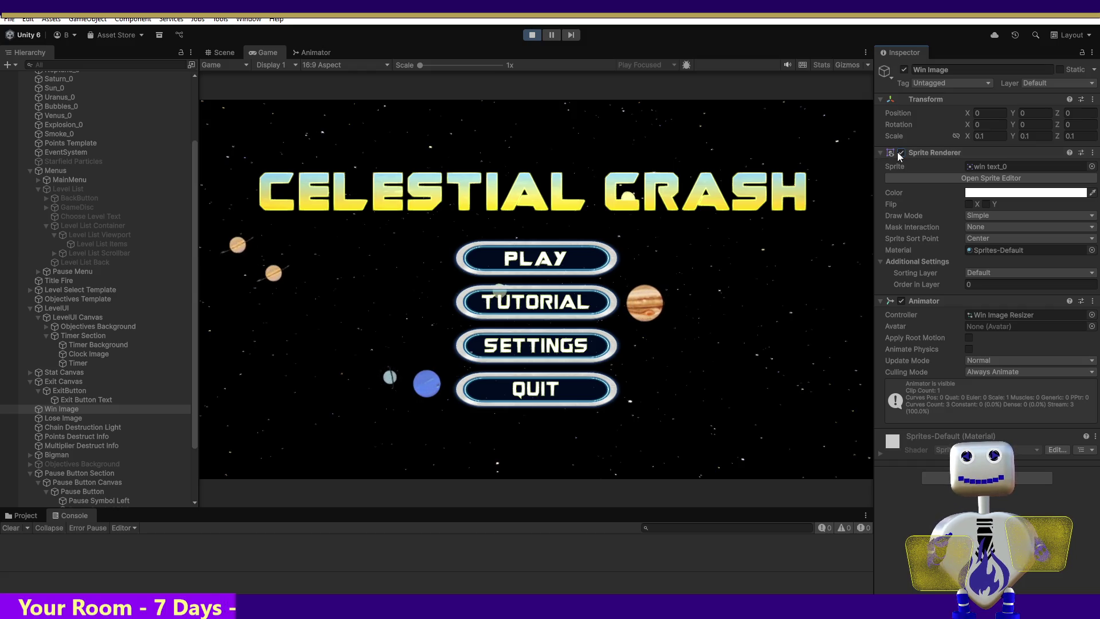
pyautogui.click(56, 418)
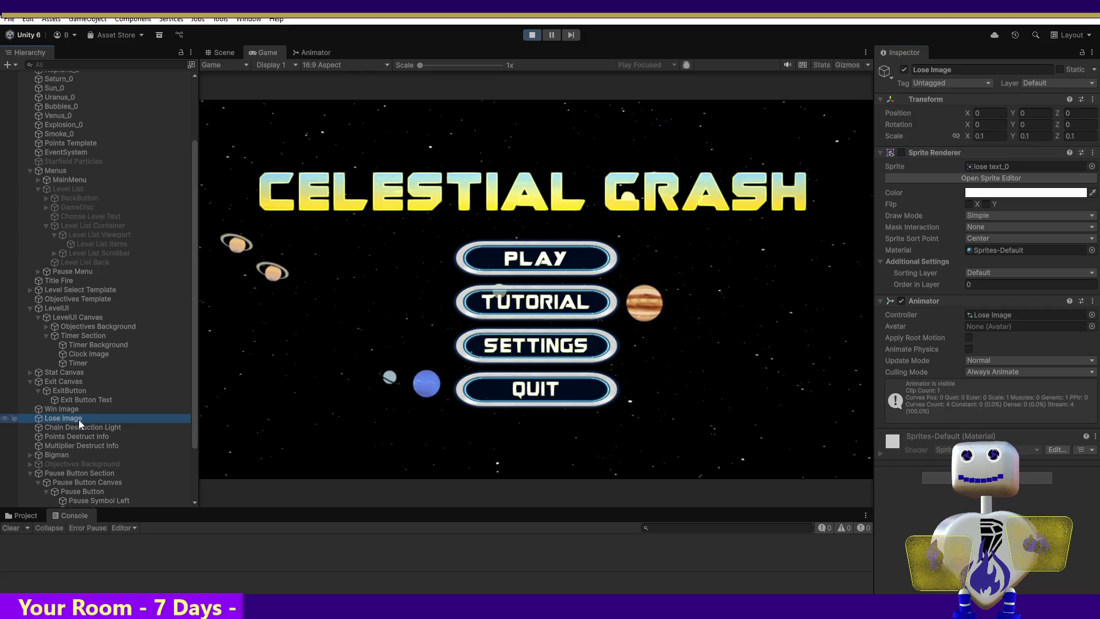
pyautogui.click(534, 35)
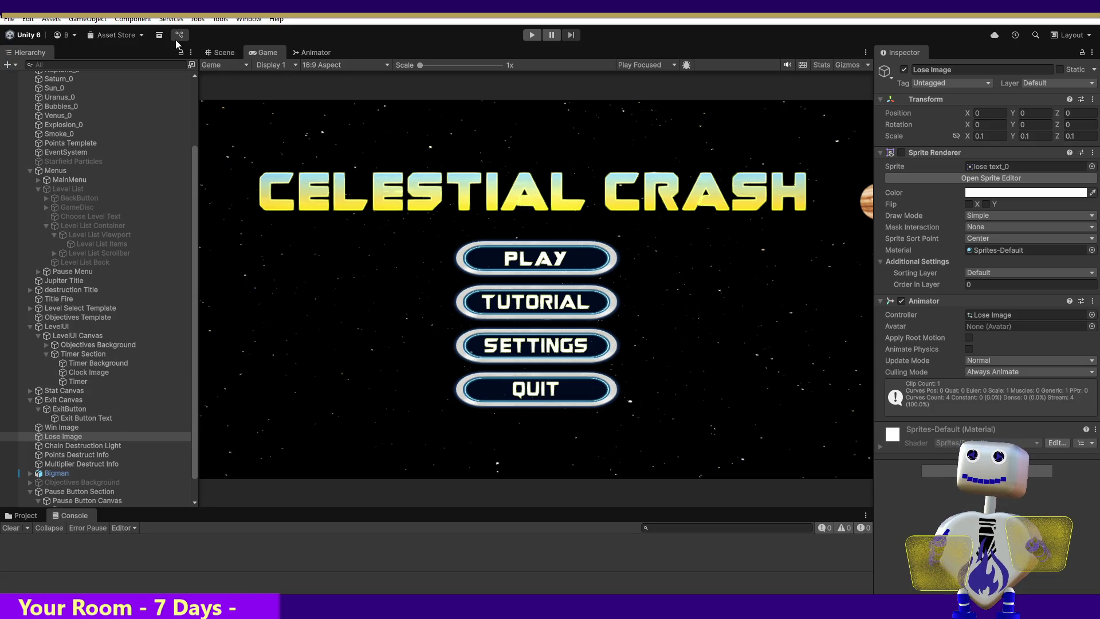
pyautogui.click(60, 435)
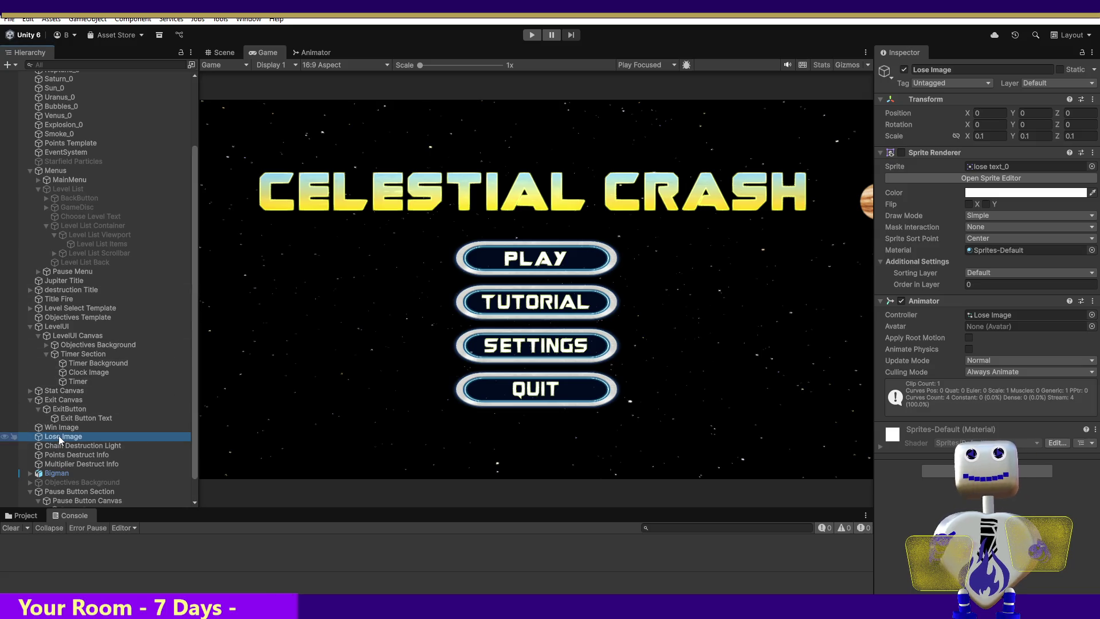
pyautogui.rightClick(58, 435)
pyautogui.press('Escape')
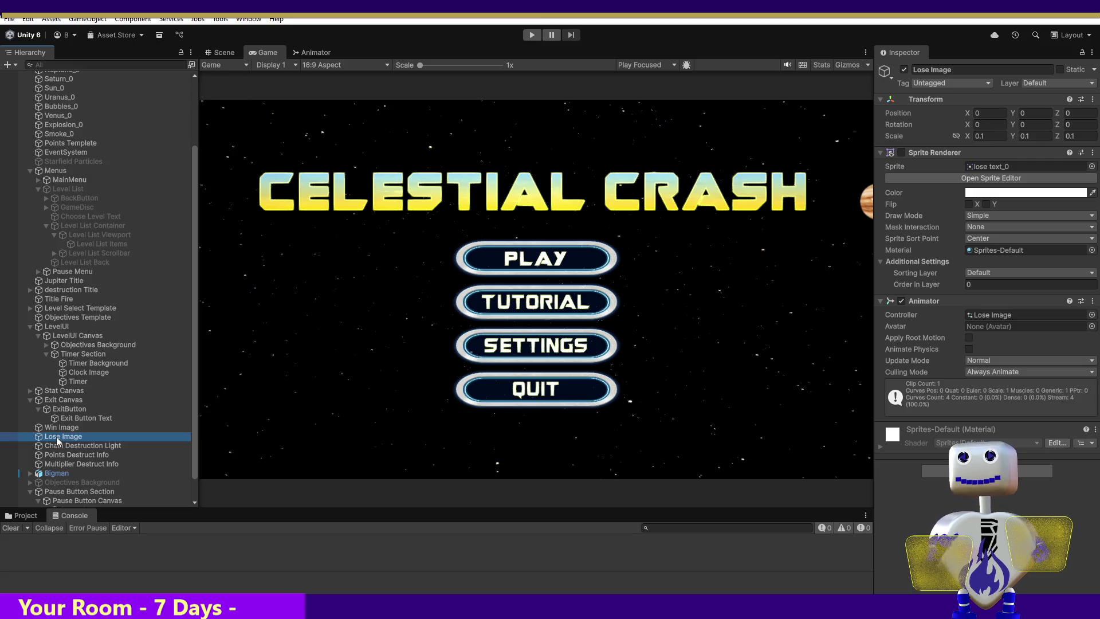
# In the Animation window, remove the Sprite Renderer.Enabled property from the Lose Image Resizer clip.
pyautogui.press('F2')
pyautogui.hotkey('ctrl', '6')
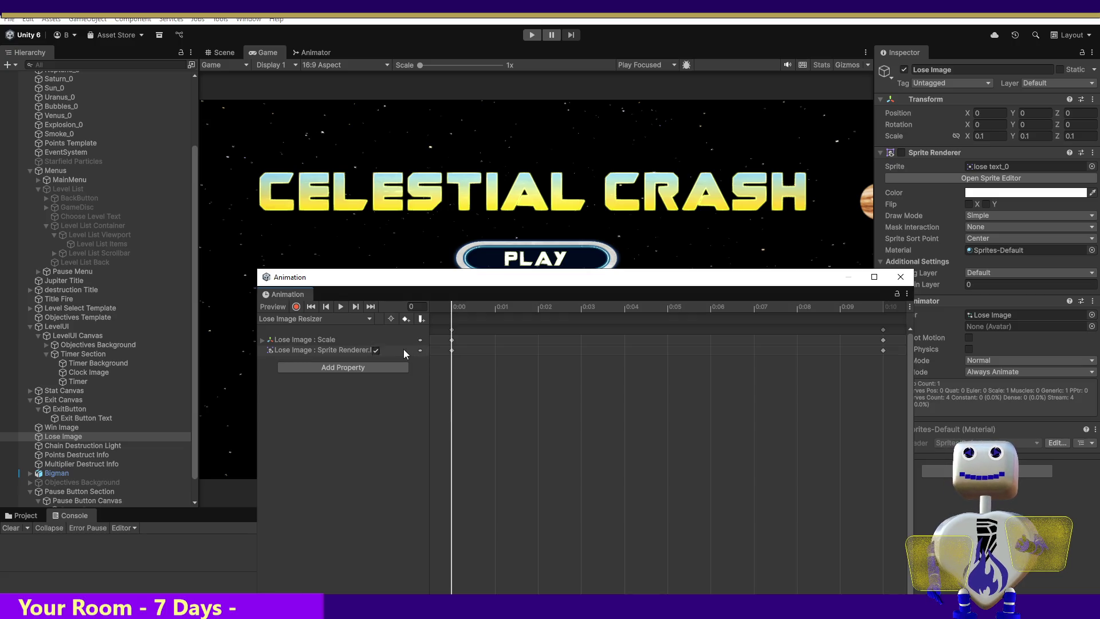
pyautogui.click(376, 350)
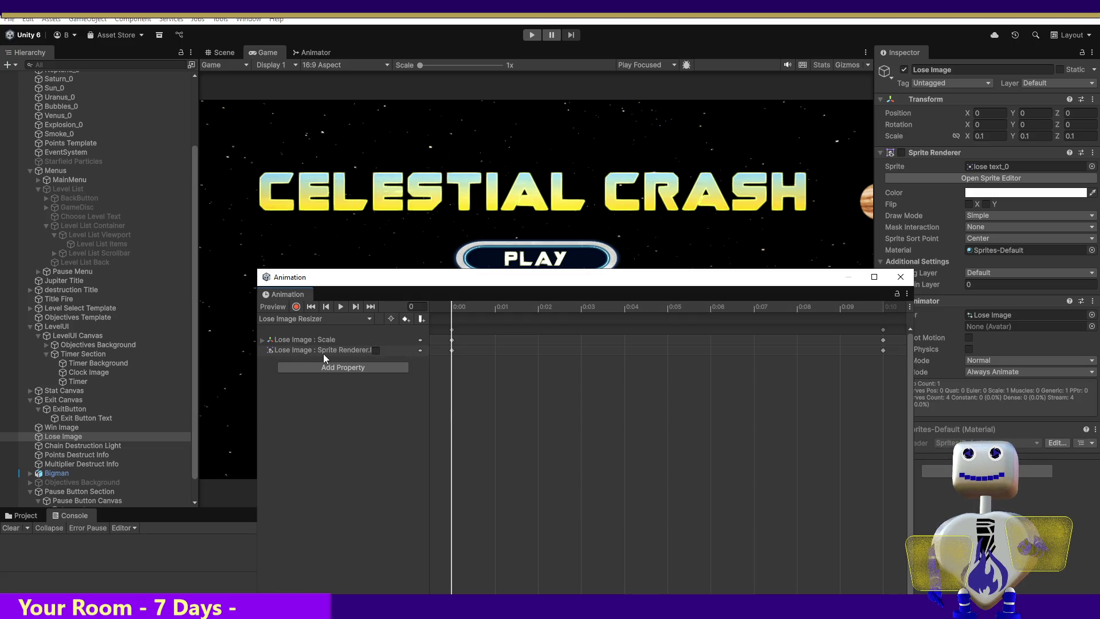
pyautogui.rightClick(415, 351)
pyautogui.click(441, 360)
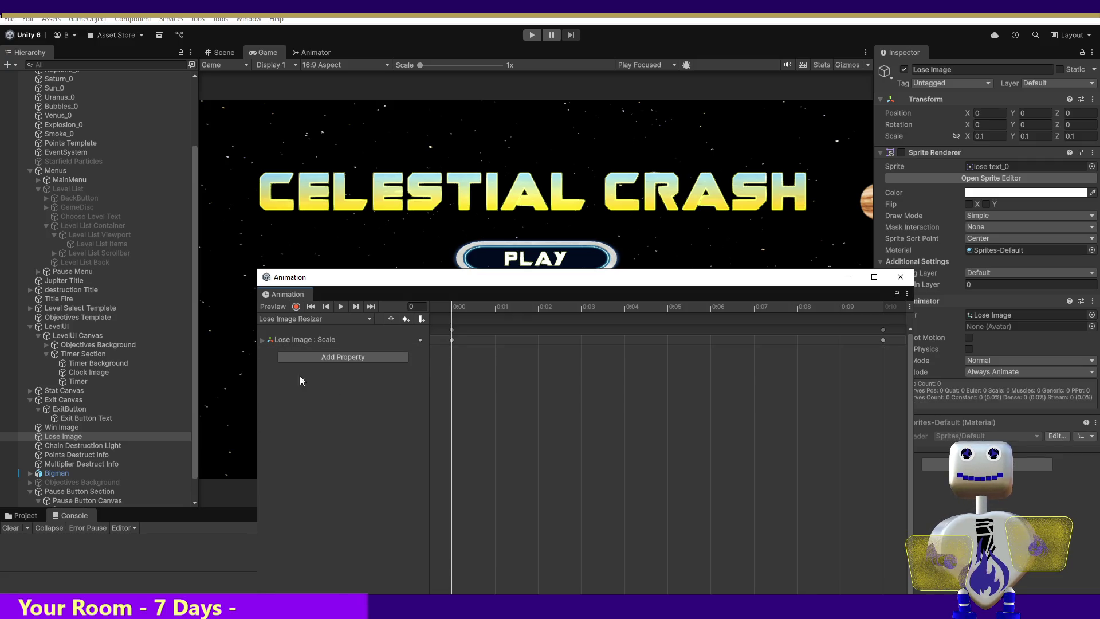
pyautogui.click(900, 277)
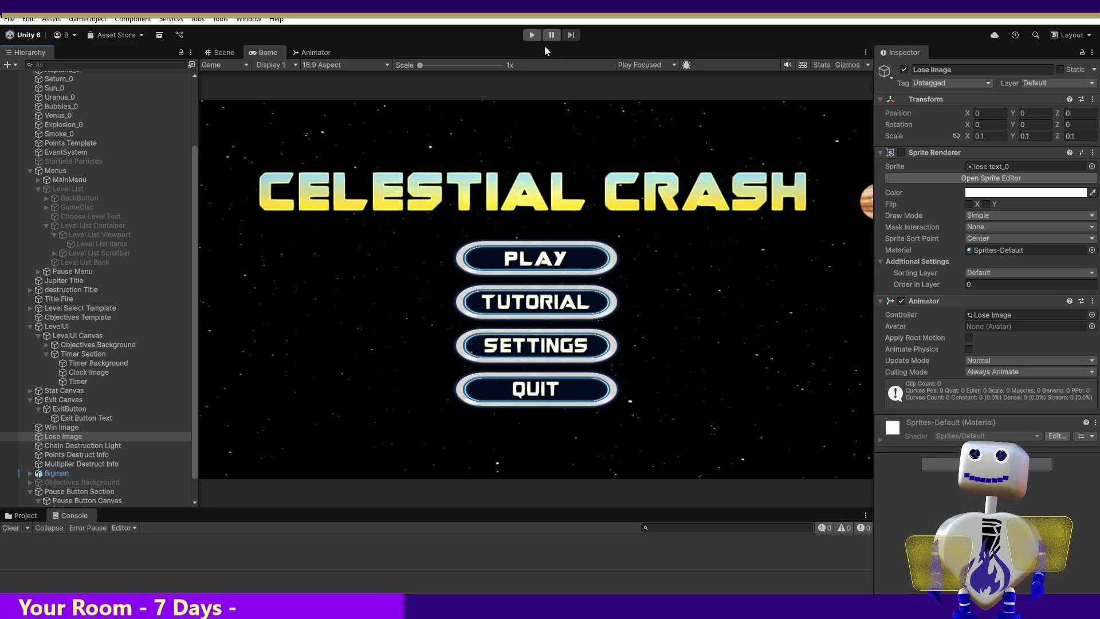
pyautogui.hotkey('alt', 'Tab')
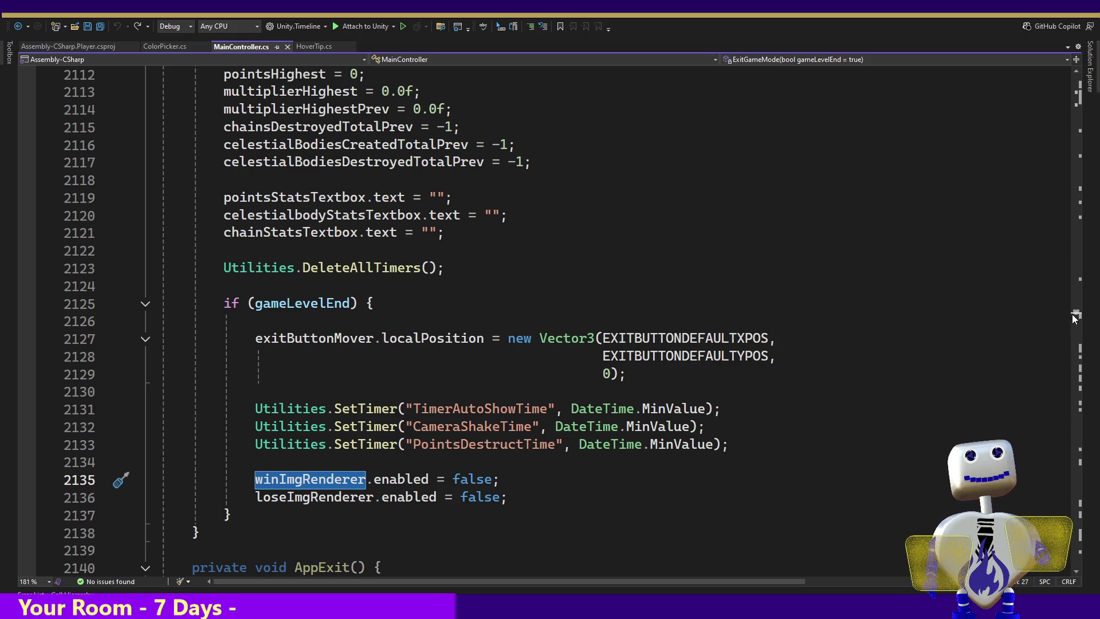
# Scroll to Update's level-end branches playing "Win Image Resize" and "Lose Image Resize" at lines 743 and 749.
pyautogui.moveTo(1074, 319)
pyautogui.mouseDown()
pyautogui.moveTo(1091, 279)
pyautogui.moveTo(1093, 74)
pyautogui.moveTo(1095, 168)
pyautogui.mouseUp()
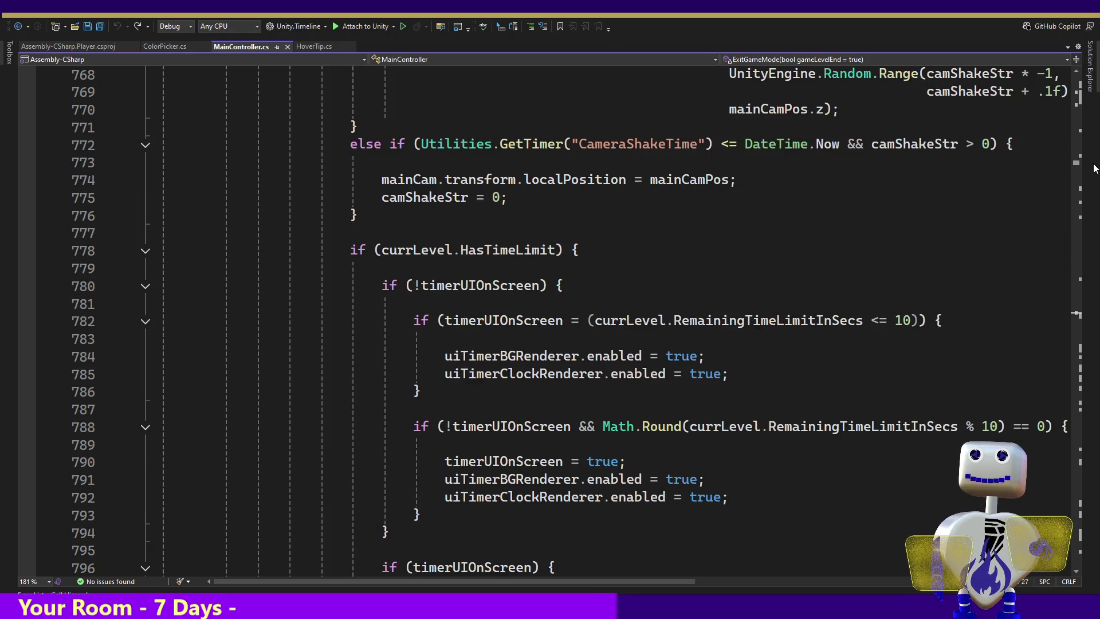
pyautogui.moveTo(1095, 168); pyautogui.dragTo(1098, 163)
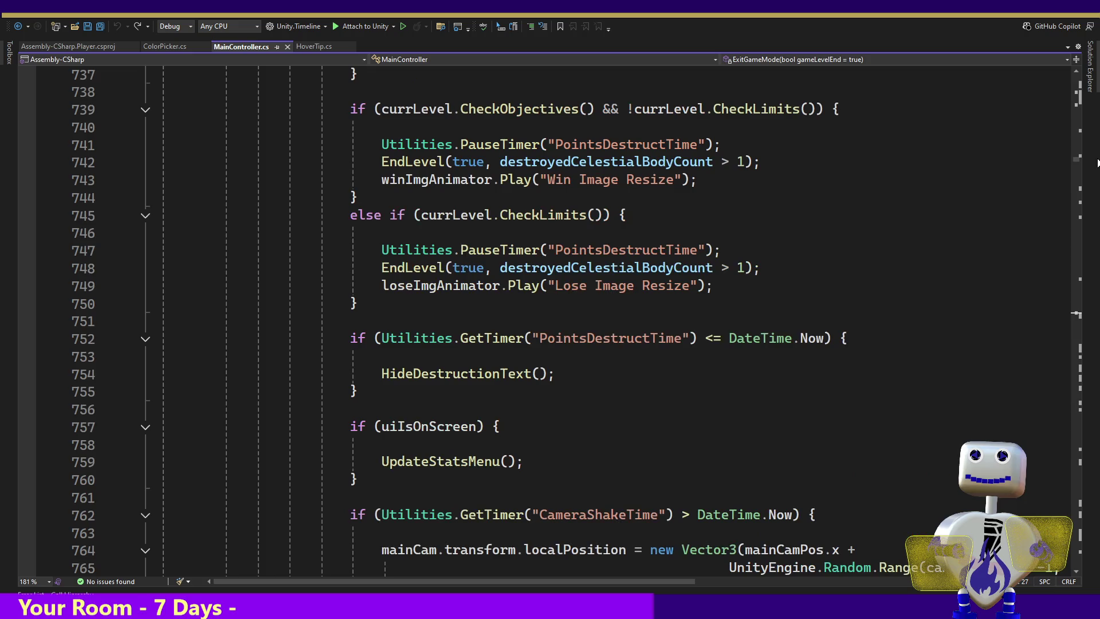
pyautogui.click(524, 286)
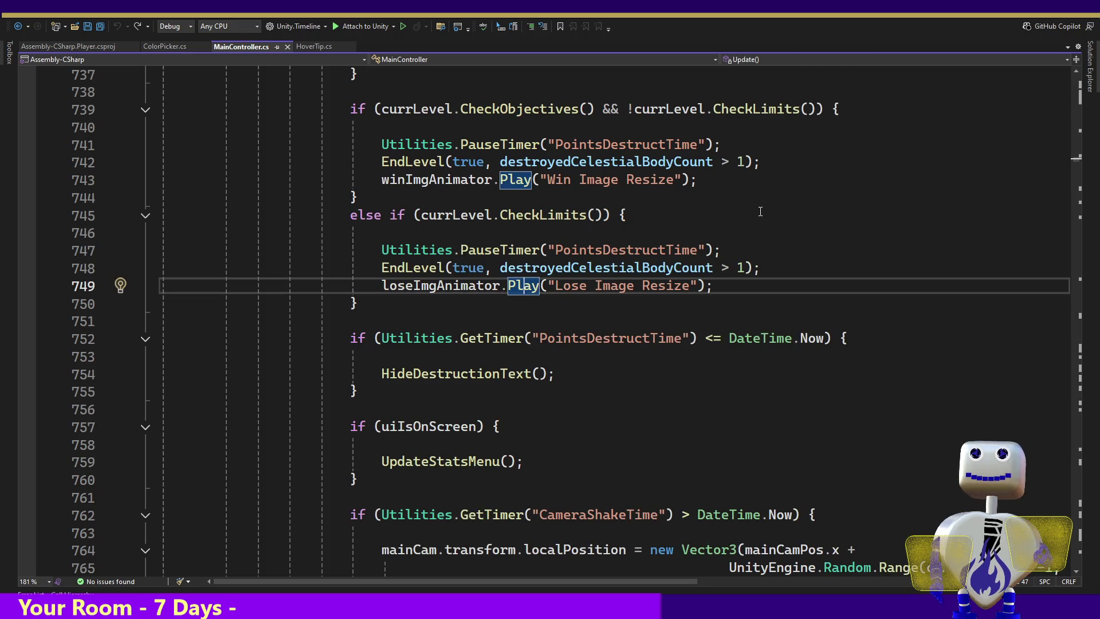
# Add 'winImgRenderer.enabled = true;' after the win animation call on line 743.
pyautogui.press('Up')
pyautogui.press('Up')
pyautogui.press('Up')
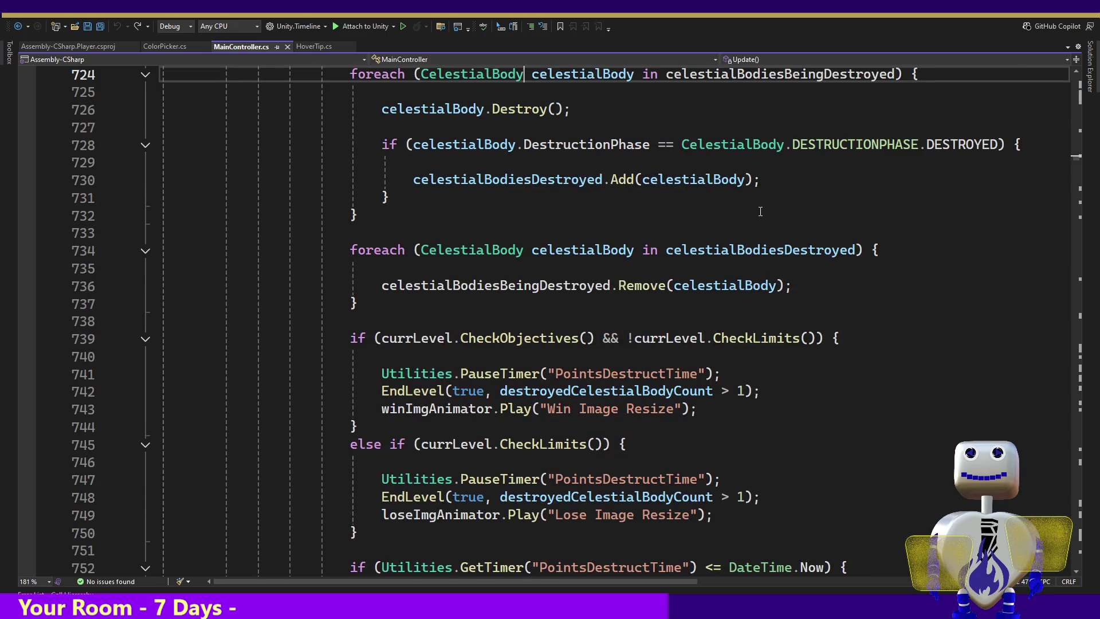
pyautogui.click(708, 404)
pyautogui.press('Return')
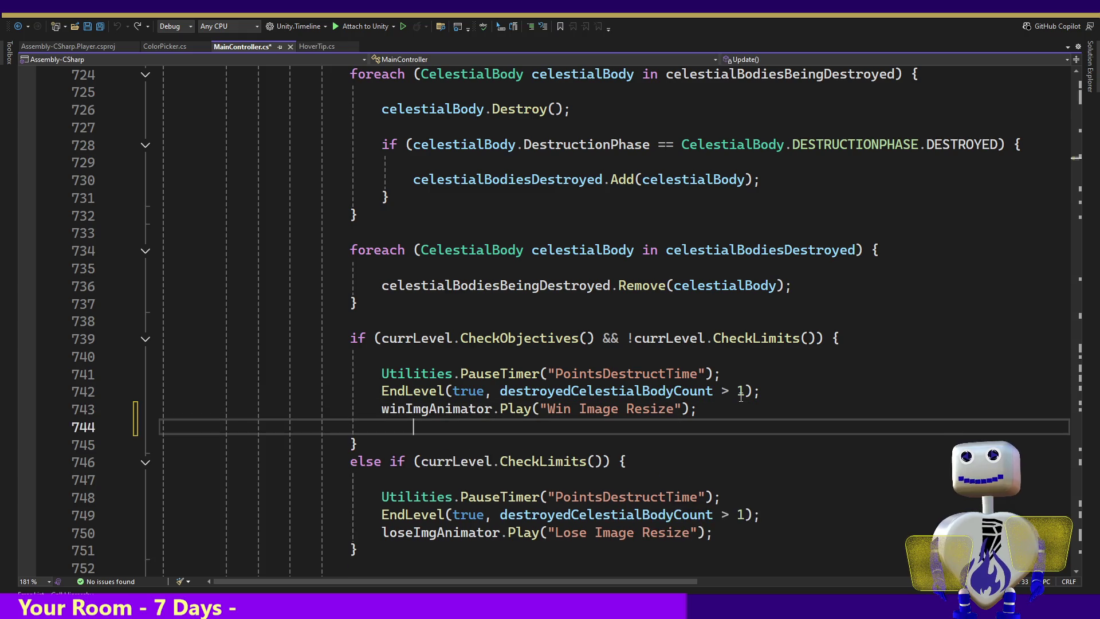
pyautogui.write('WIN')
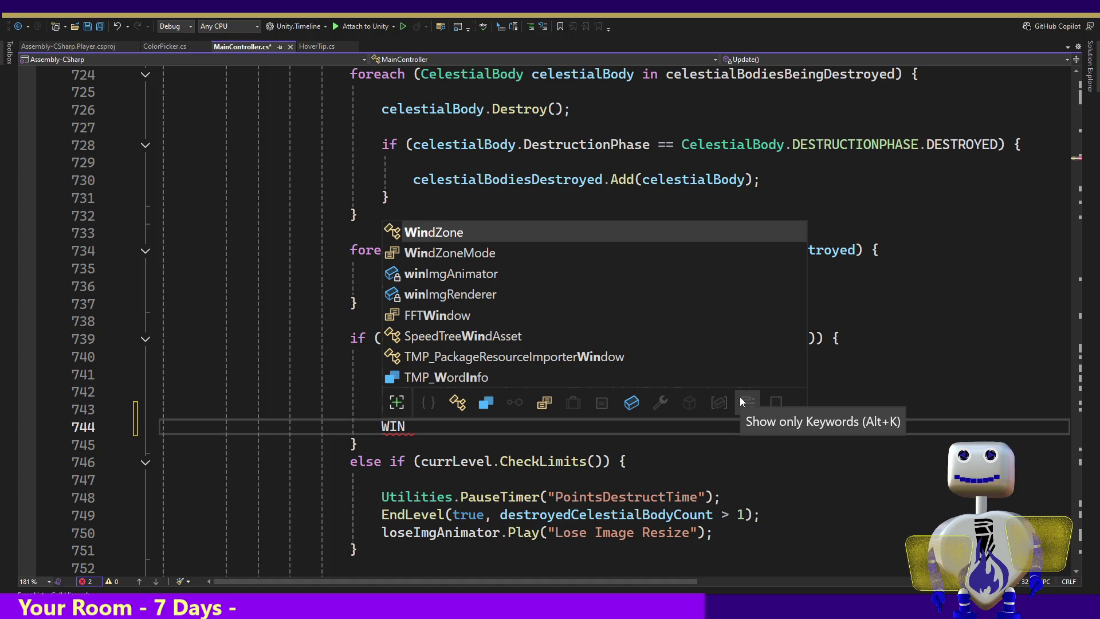
pyautogui.press('Down')
pyautogui.press('Down')
pyautogui.press('Down')
pyautogui.press('Tab')
pyautogui.write('.E')
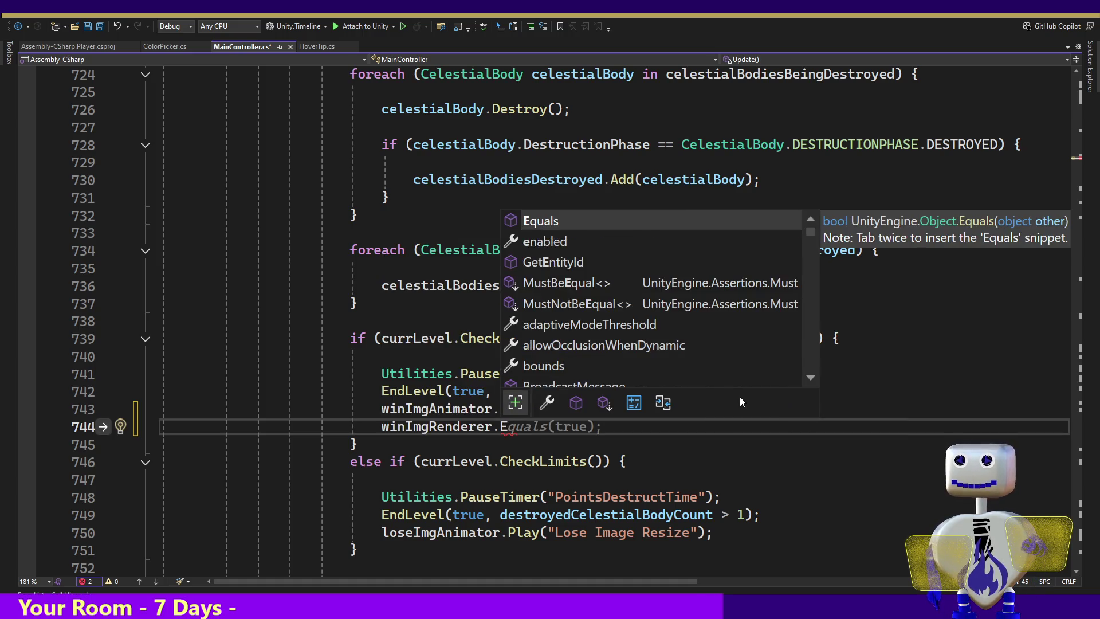
pyautogui.press('Tab')
pyautogui.press('Tab')
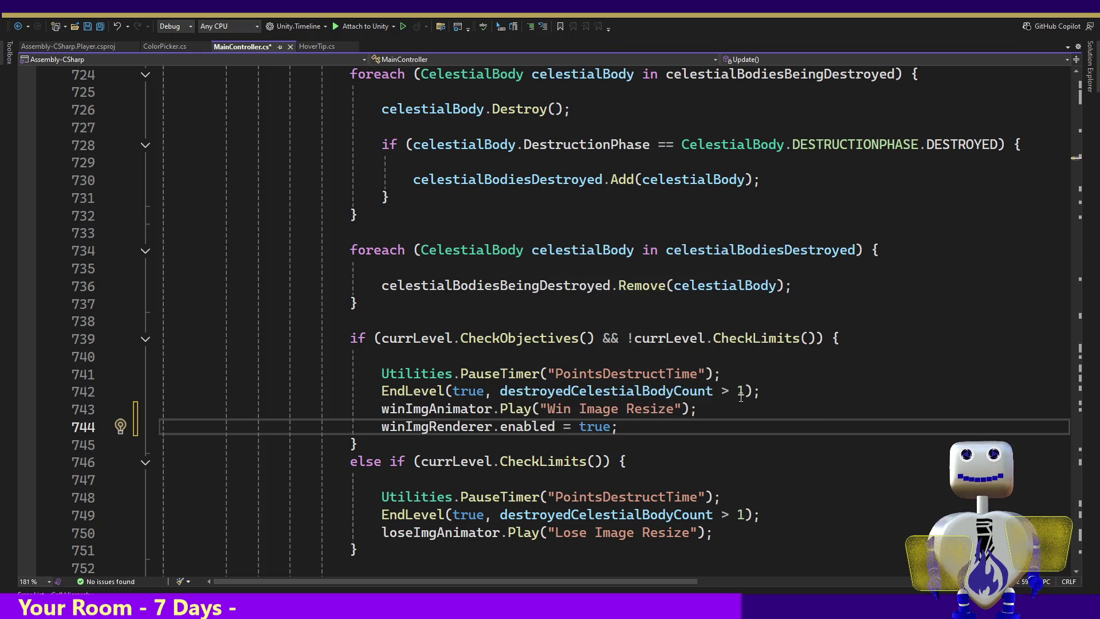
# Copy the winImgRenderer line below the lose animation call on line 750.
pyautogui.hotkey('shift', 'Up')
pyautogui.hotkey('shift', 'End')
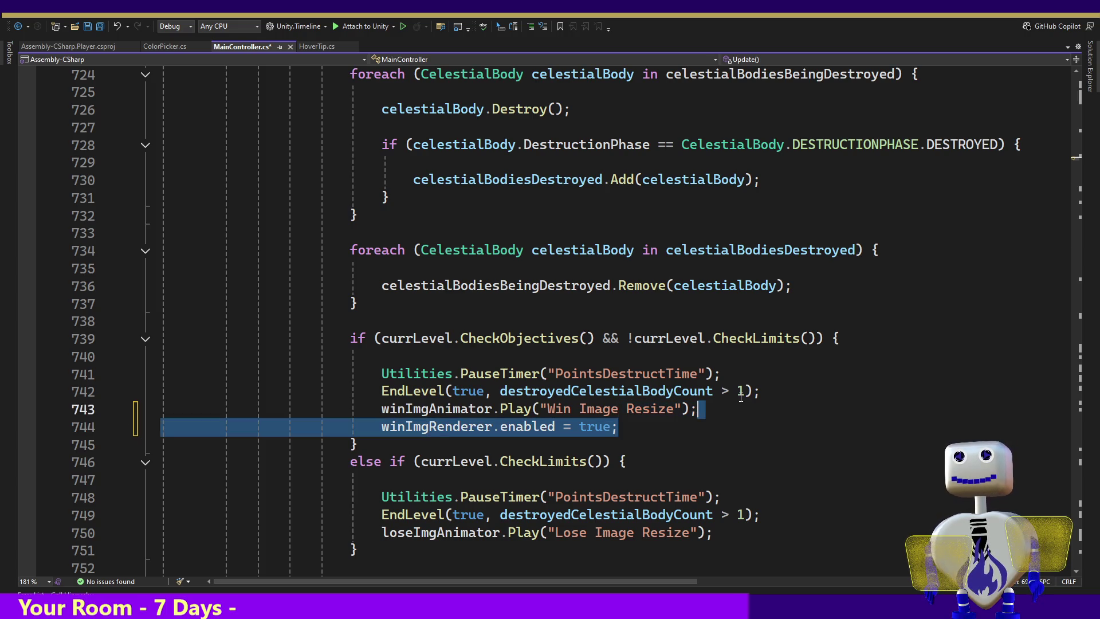
pyautogui.hotkey('ctrl', 'c')
pyautogui.click(752, 537)
pyautogui.hotkey('ctrl', 'v')
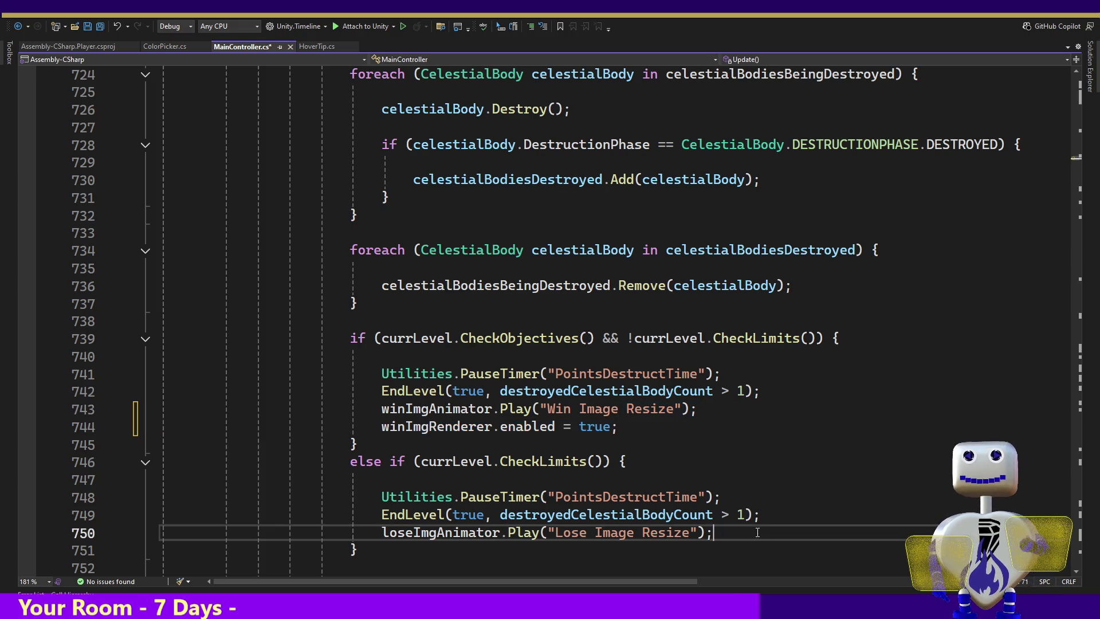
pyautogui.doubleClick(441, 537)
pyautogui.doubleClick(438, 549)
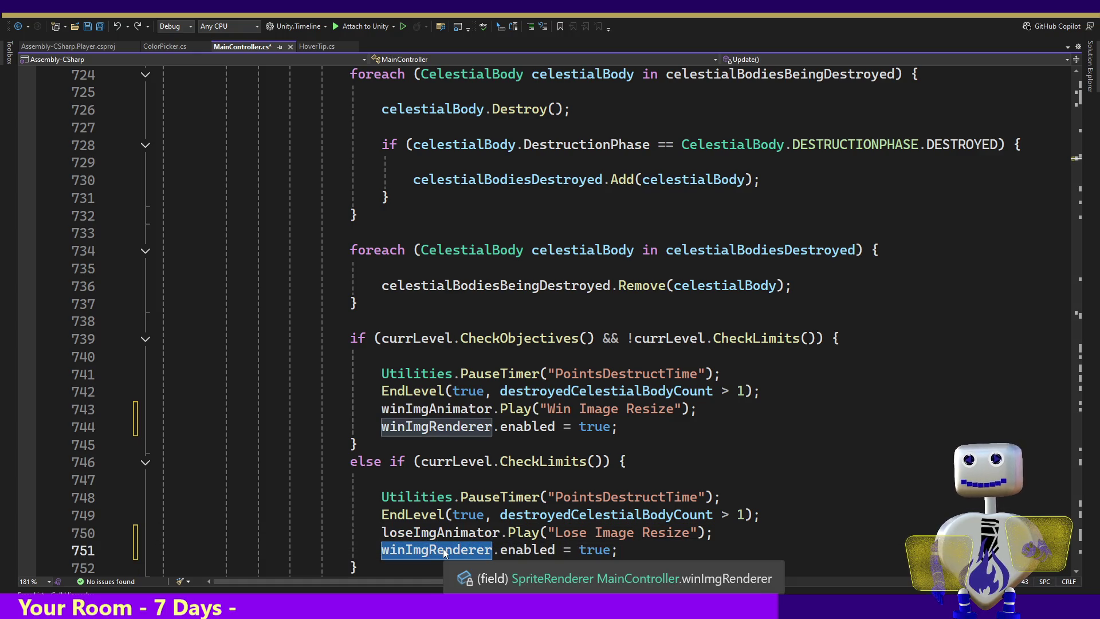
# Change the copied line to 'loseImgRenderer.enabled = true;' and save MainController.cs.
pyautogui.write('lo')
pyautogui.press('Down')
pyautogui.press('Down')
pyautogui.press('Down')
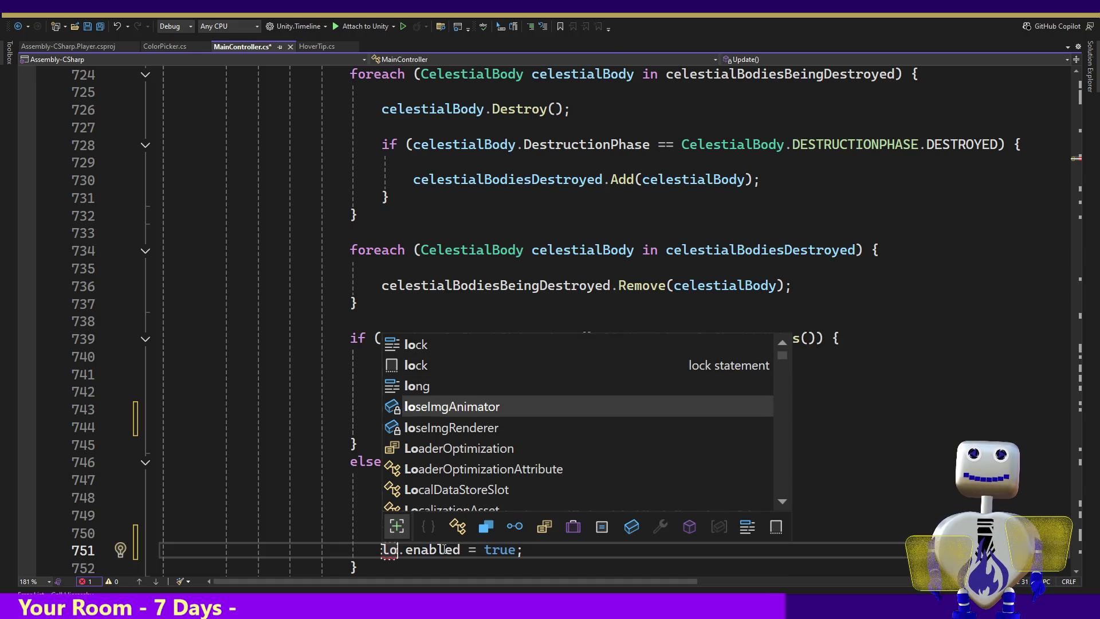
pyautogui.press('Tab')
pyautogui.hotkey('ctrl', 'z')
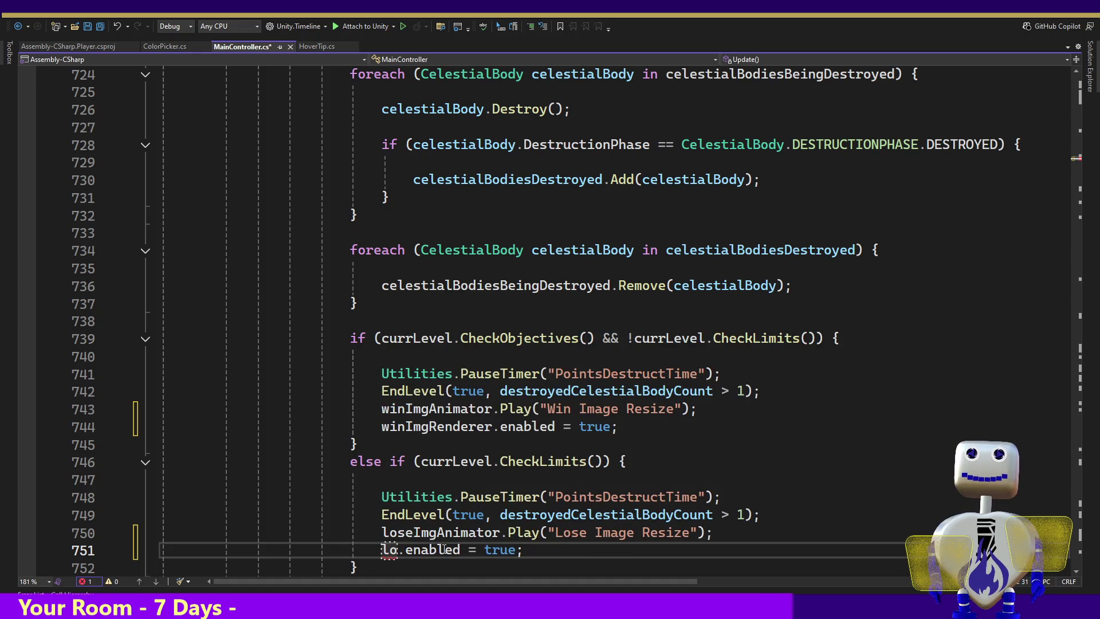
pyautogui.write('s')
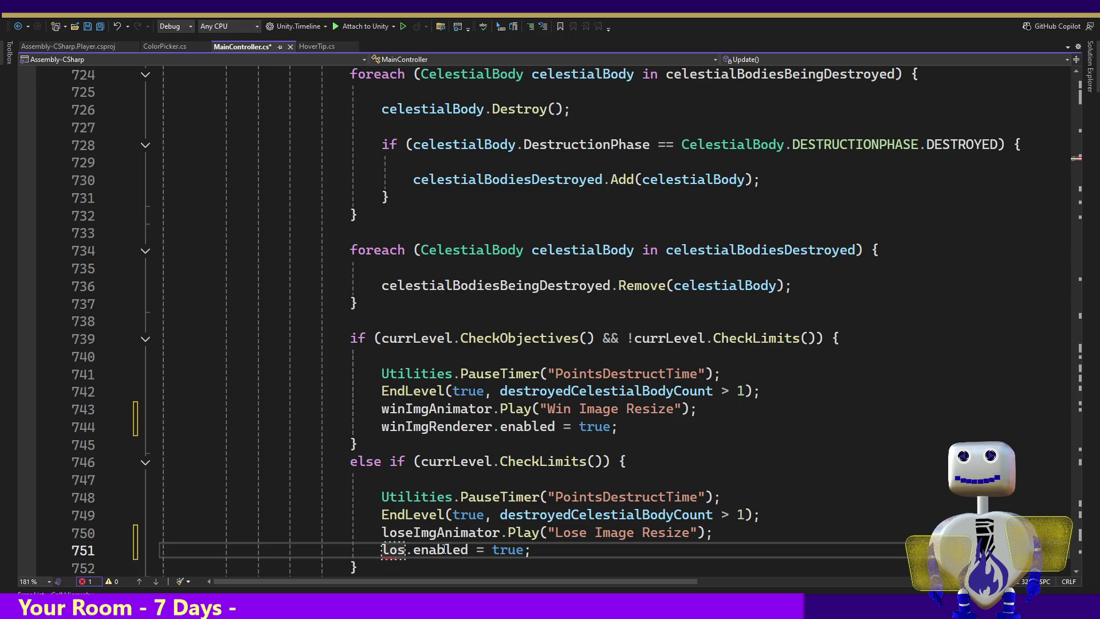
pyautogui.press('BackSpace')
pyautogui.press('BackSpace')
pyautogui.press('BackSpace')
pyautogui.write('lo')
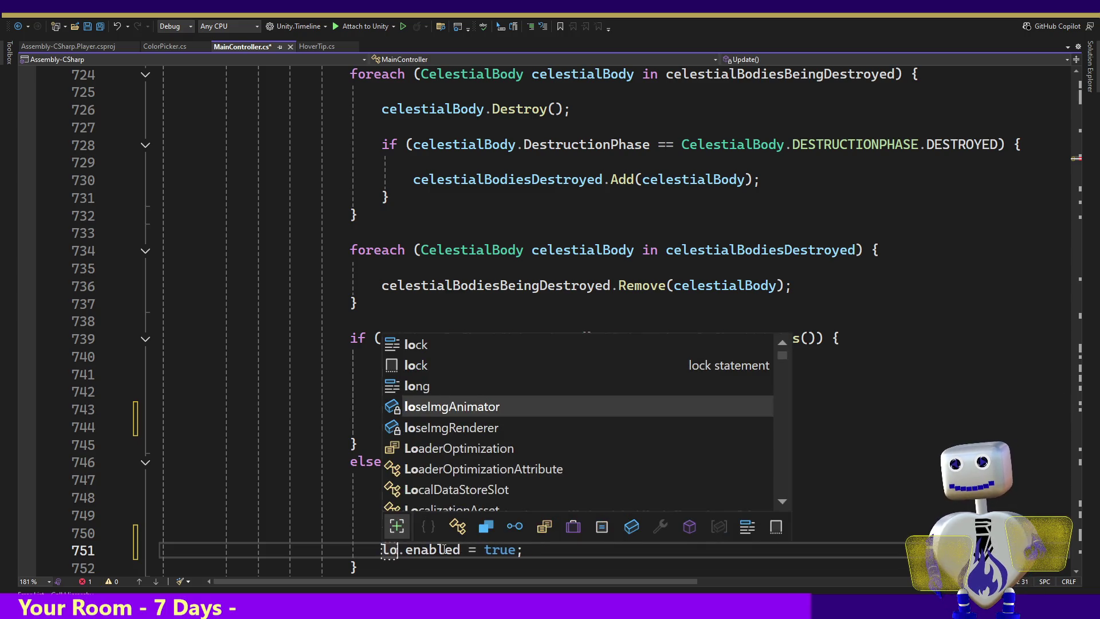
pyautogui.press('Down')
pyautogui.press('Up')
pyautogui.press('Down')
pyautogui.press('Tab')
pyautogui.doubleClick(443, 549)
pyautogui.hotkey('ctrl', 's')
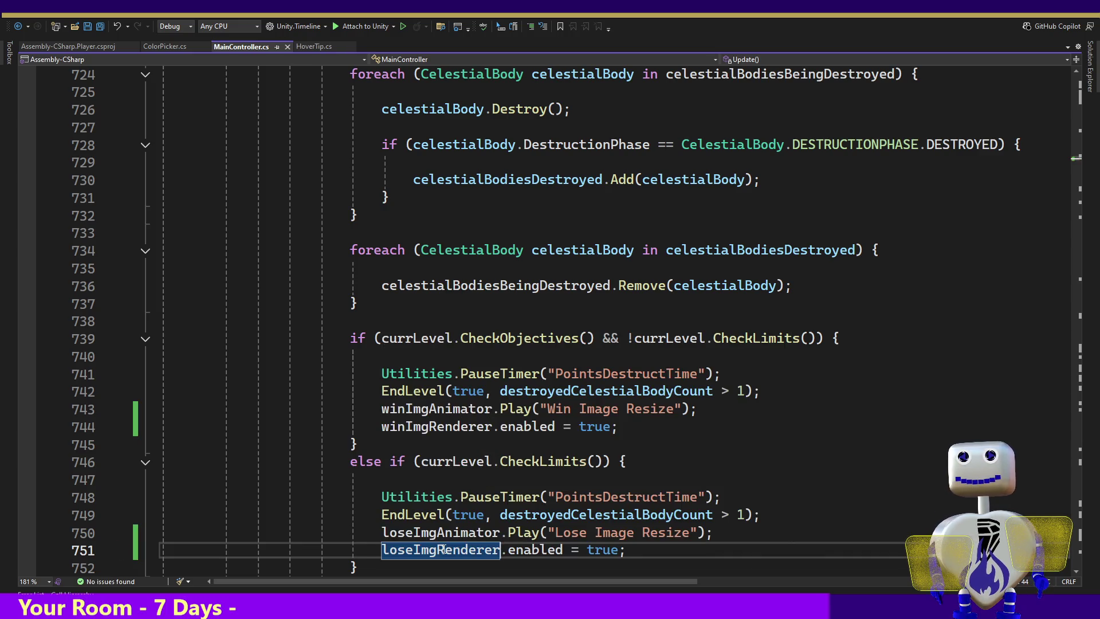
pyautogui.hotkey('alt', 'Tab')
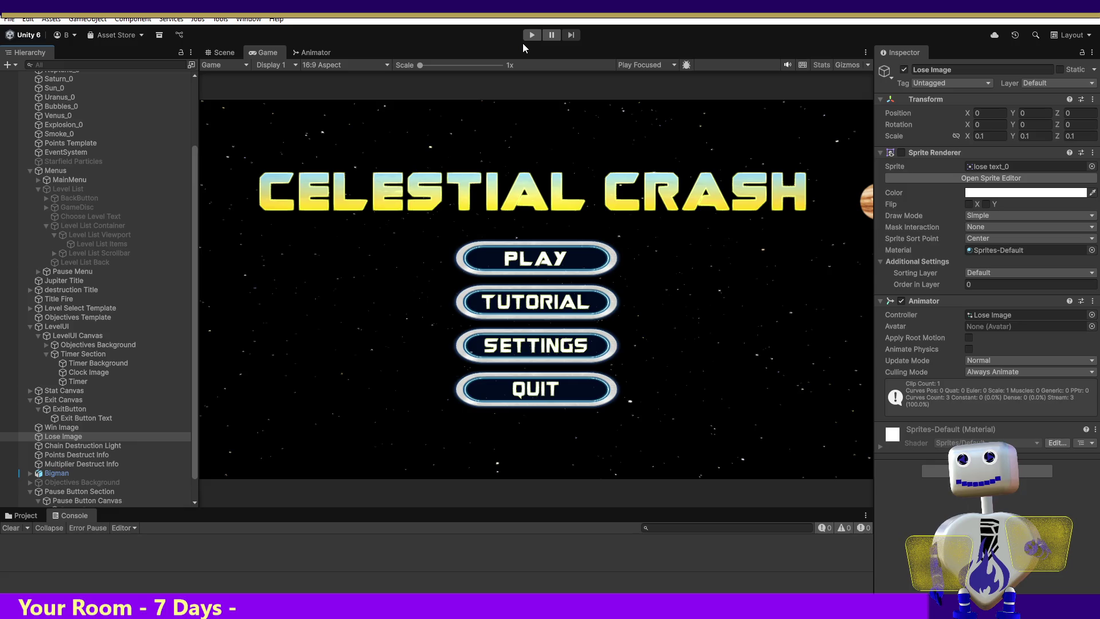
# Enter Play mode and start the 1 Skill Challenge level.
pyautogui.click(531, 35)
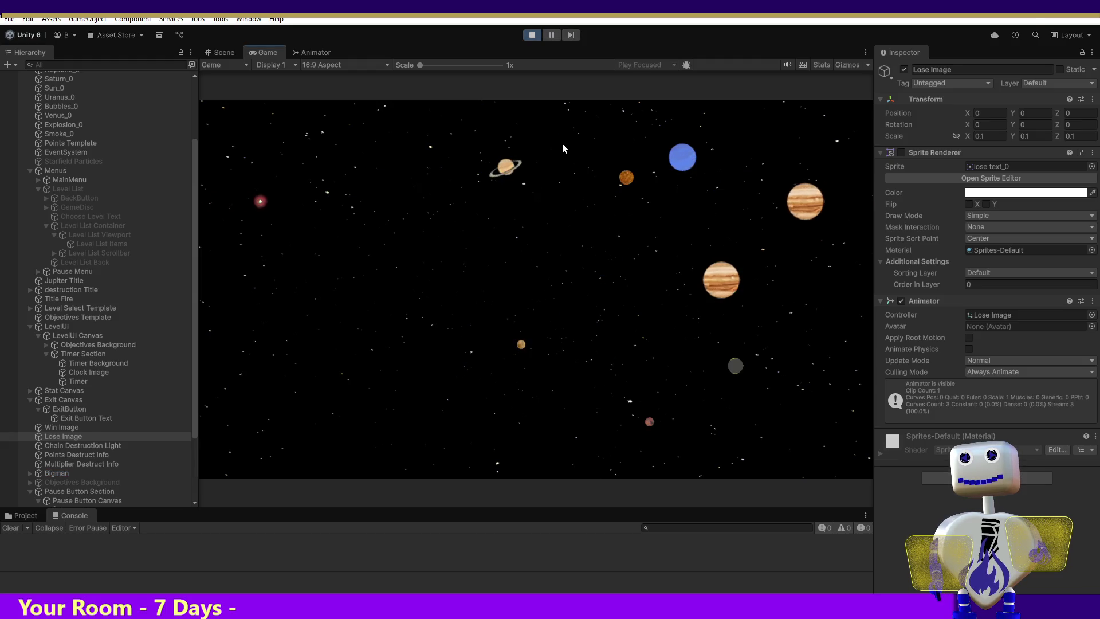
pyautogui.click(526, 252)
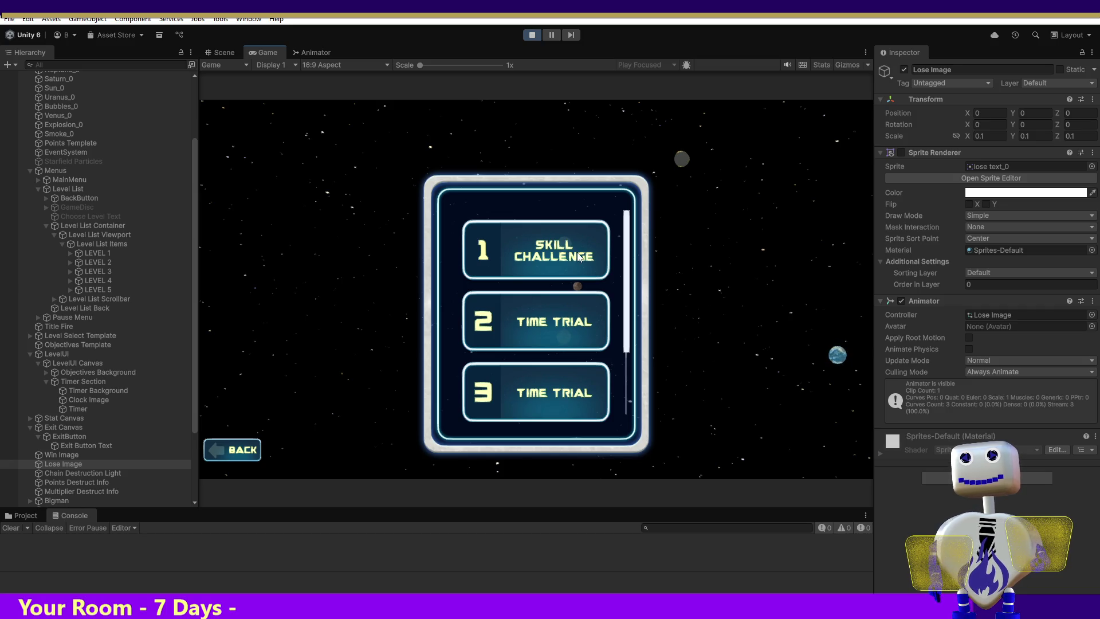
pyautogui.moveTo(625, 254)
pyautogui.mouseDown()
pyautogui.moveTo(640, 335)
pyautogui.moveTo(636, 262)
pyautogui.mouseUp()
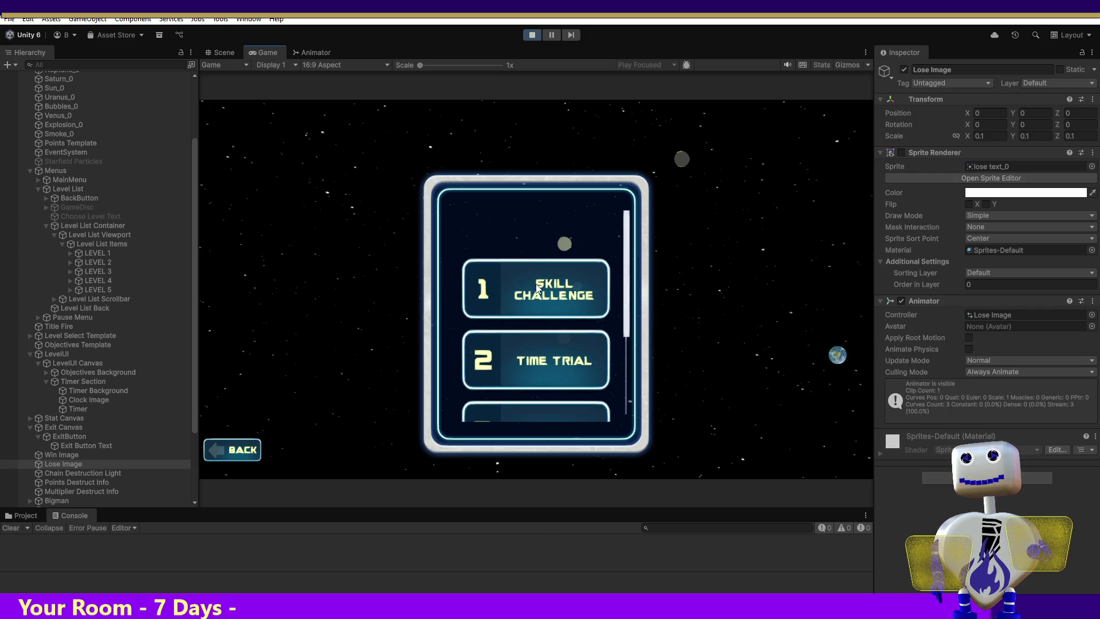
pyautogui.click(537, 291)
pyautogui.click(802, 359)
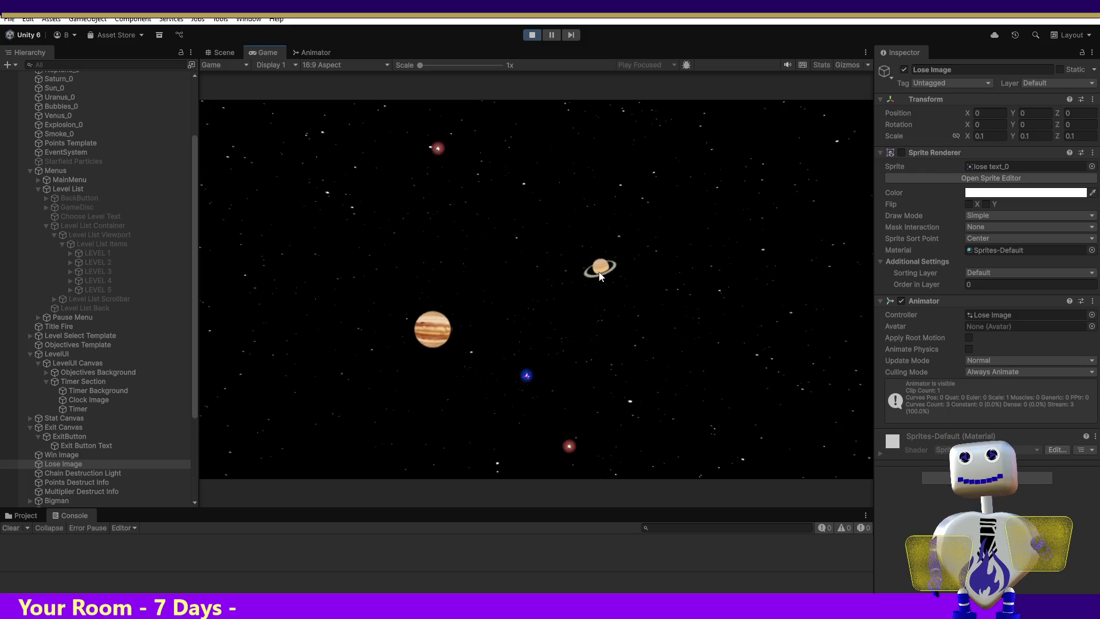
# Crash Jupiter and Earth into Saturn to win with 83 points, then exit to level select.
pyautogui.moveTo(422, 324)
pyautogui.mouseDown()
pyautogui.moveTo(483, 269)
pyautogui.moveTo(570, 265)
pyautogui.mouseUp()
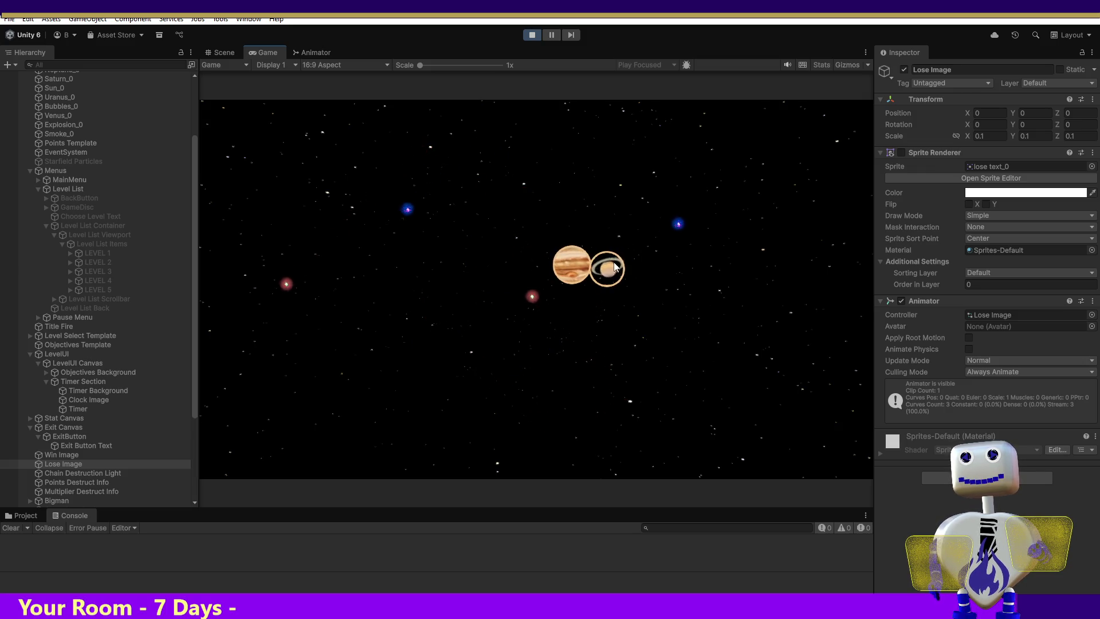
pyautogui.moveTo(716, 192); pyautogui.dragTo(628, 255)
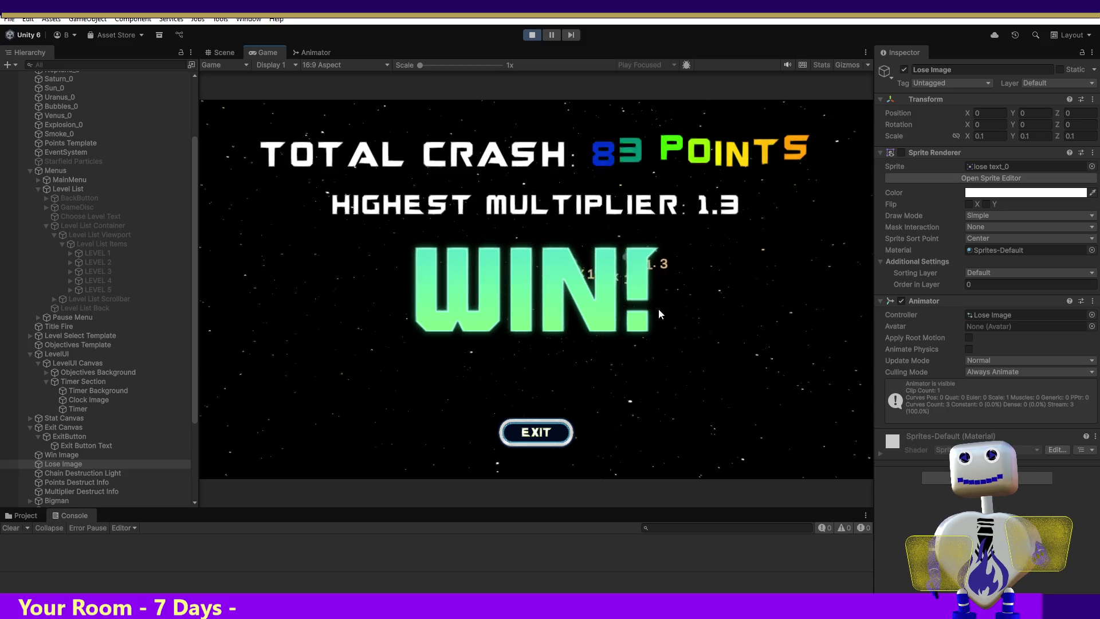
pyautogui.click(537, 435)
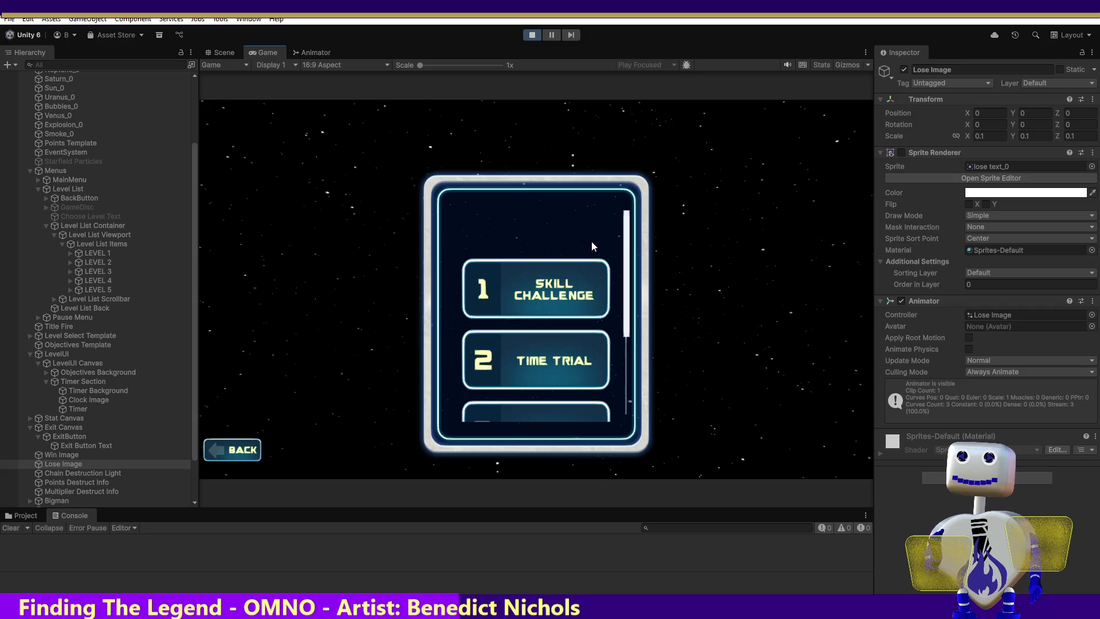
# Return to the main menu and start the Skill Challenge level again.
pyautogui.click(248, 456)
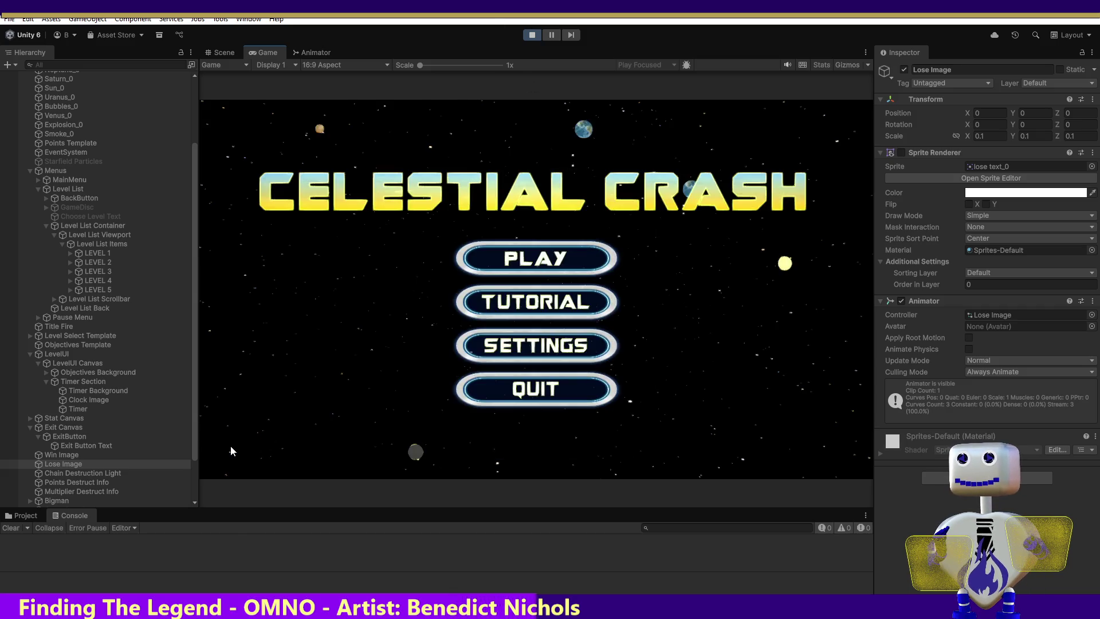
pyautogui.click(519, 263)
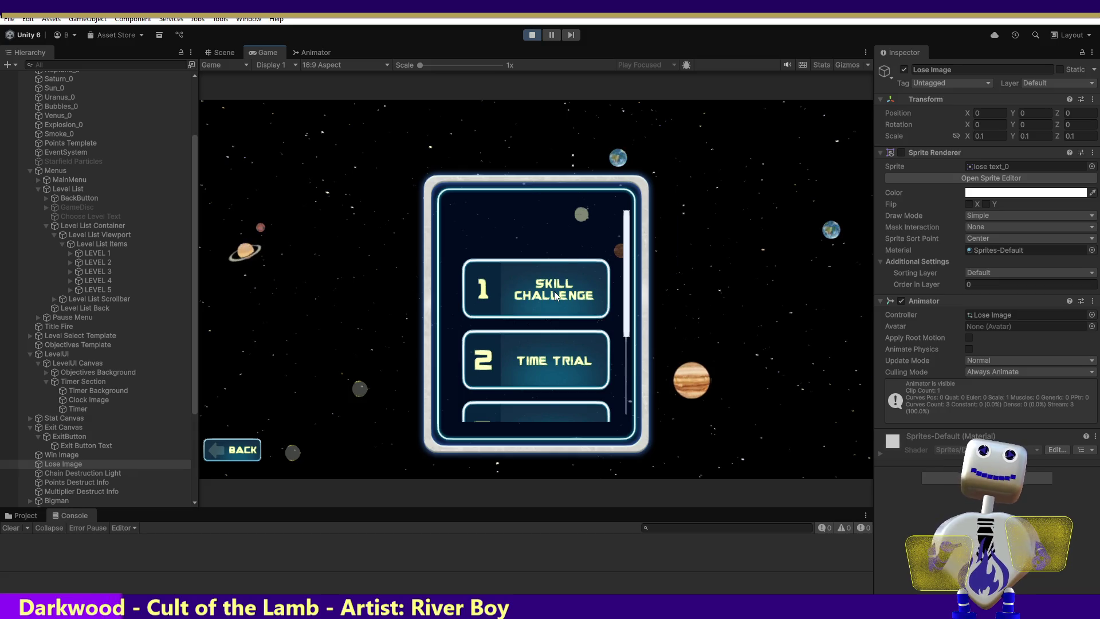
pyautogui.click(555, 296)
pyautogui.click(768, 345)
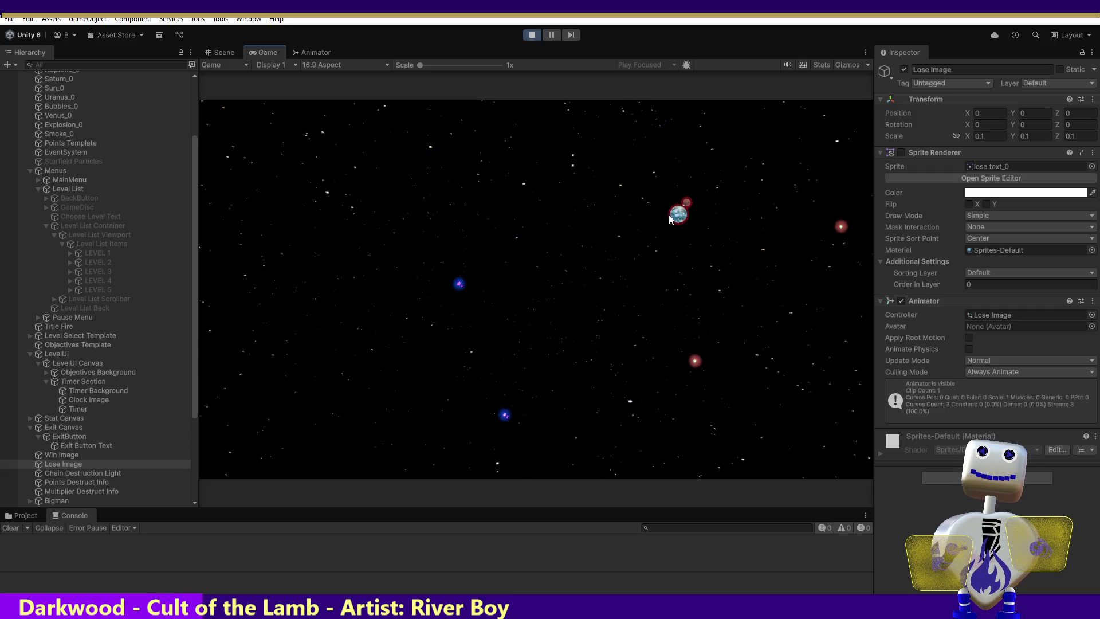
# Fling the blue orb into Earth to win with 300 points, exit to the title menu and stop the game.
pyautogui.click(390, 292)
pyautogui.moveTo(372, 285)
pyautogui.mouseDown()
pyautogui.moveTo(426, 240)
pyautogui.moveTo(630, 218)
pyautogui.moveTo(653, 231)
pyautogui.mouseUp()
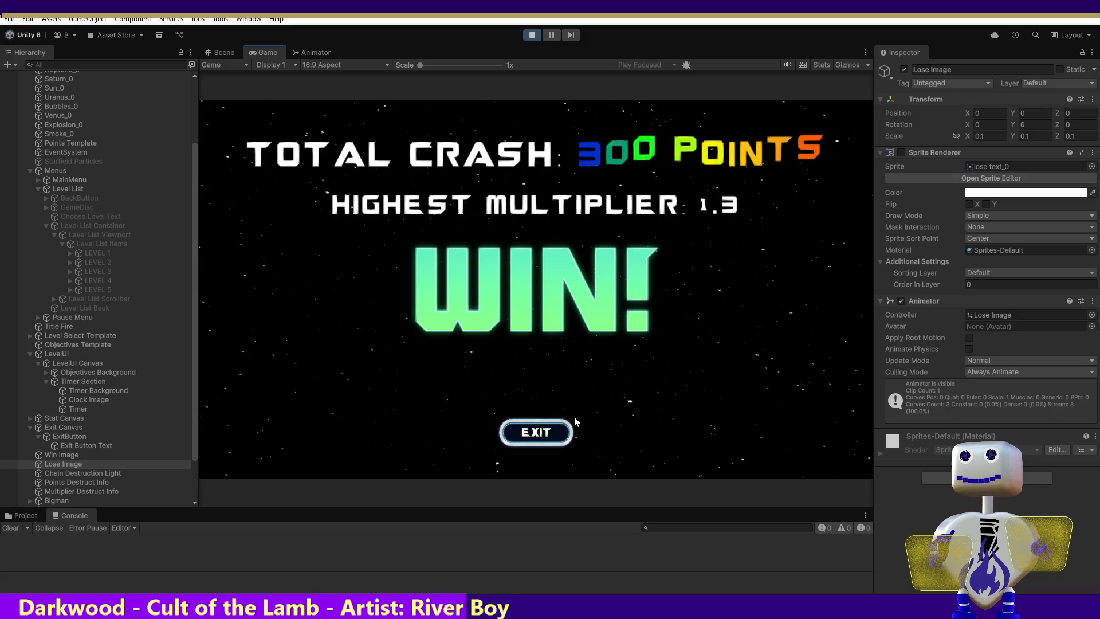
pyautogui.click(567, 430)
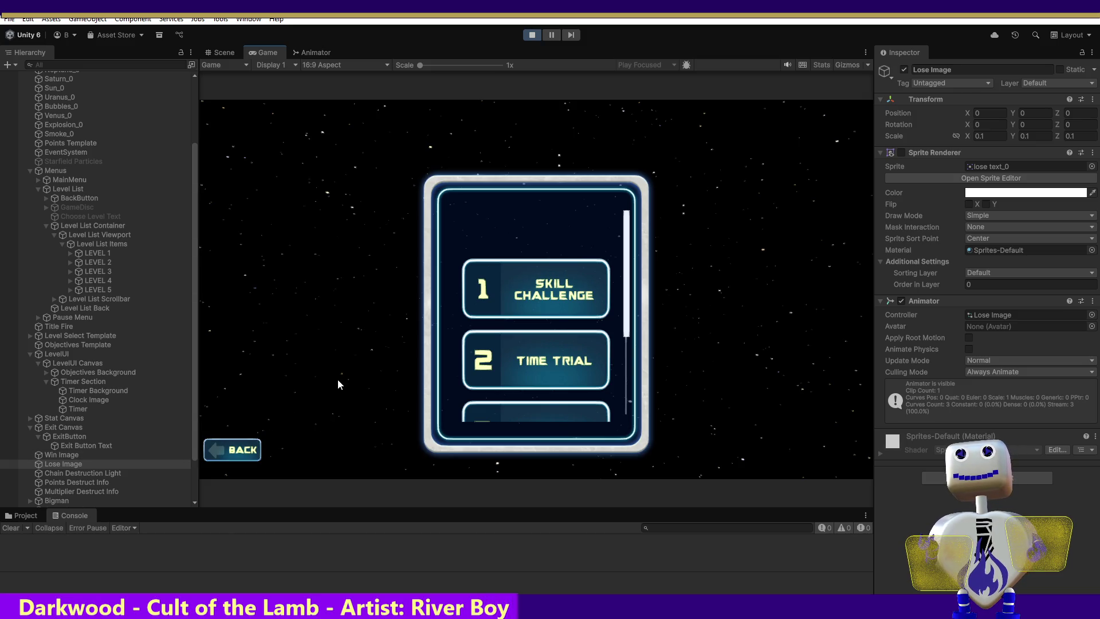
pyautogui.click(245, 441)
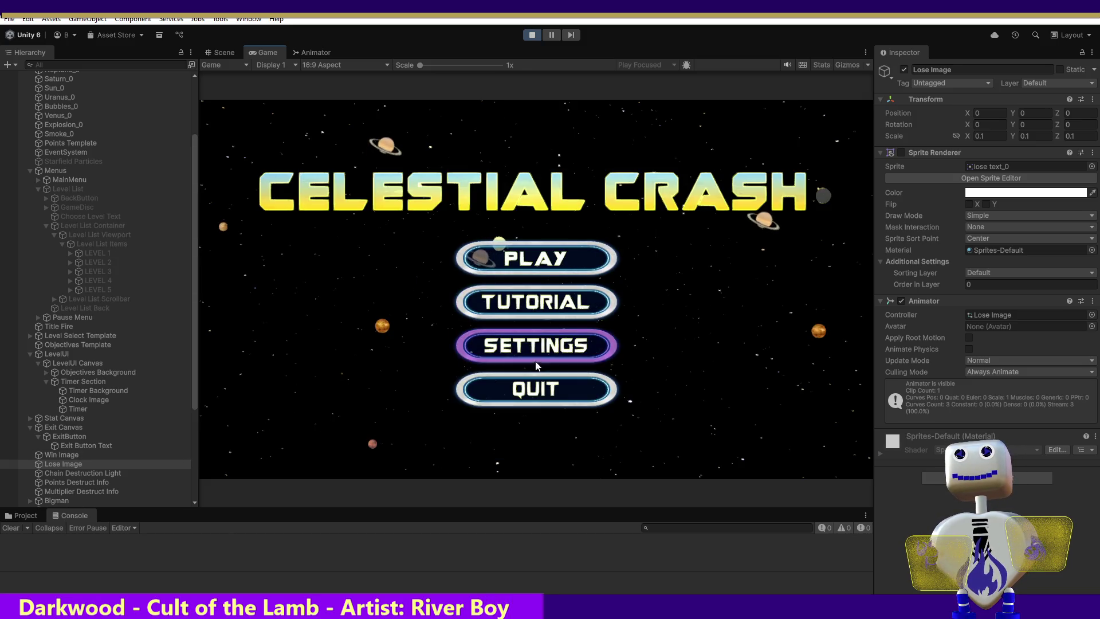
pyautogui.click(532, 35)
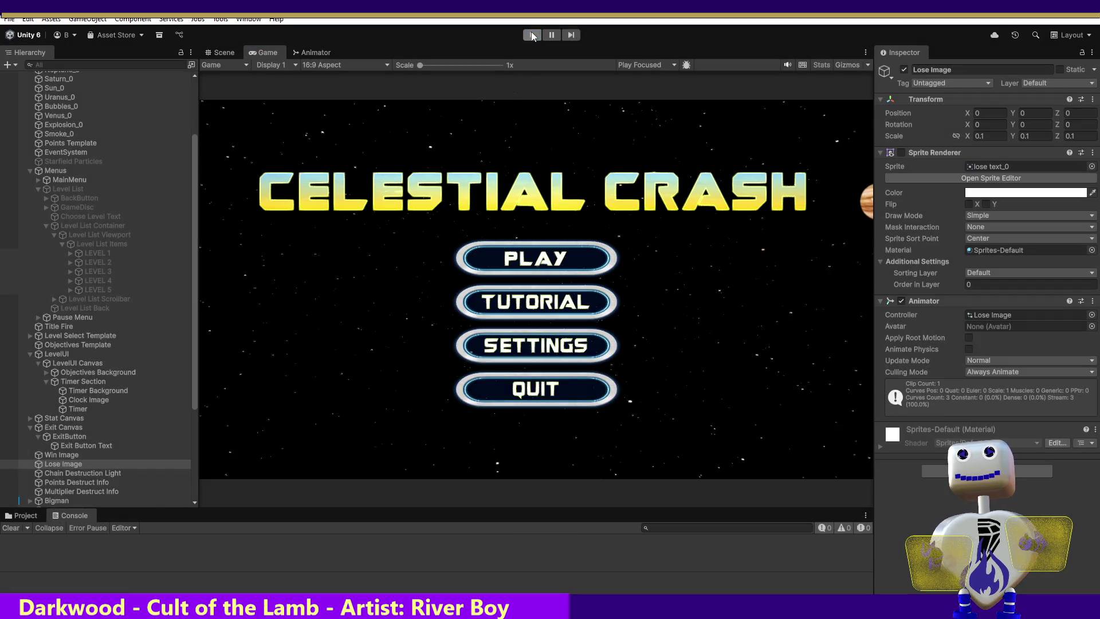
pyautogui.click(532, 34)
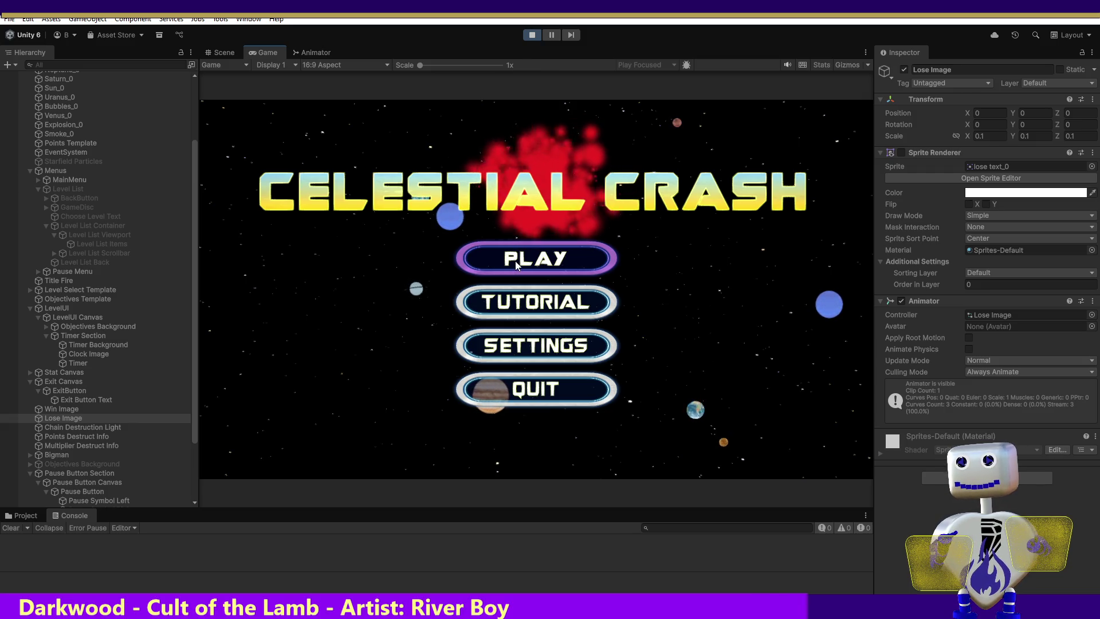
pyautogui.click(515, 260)
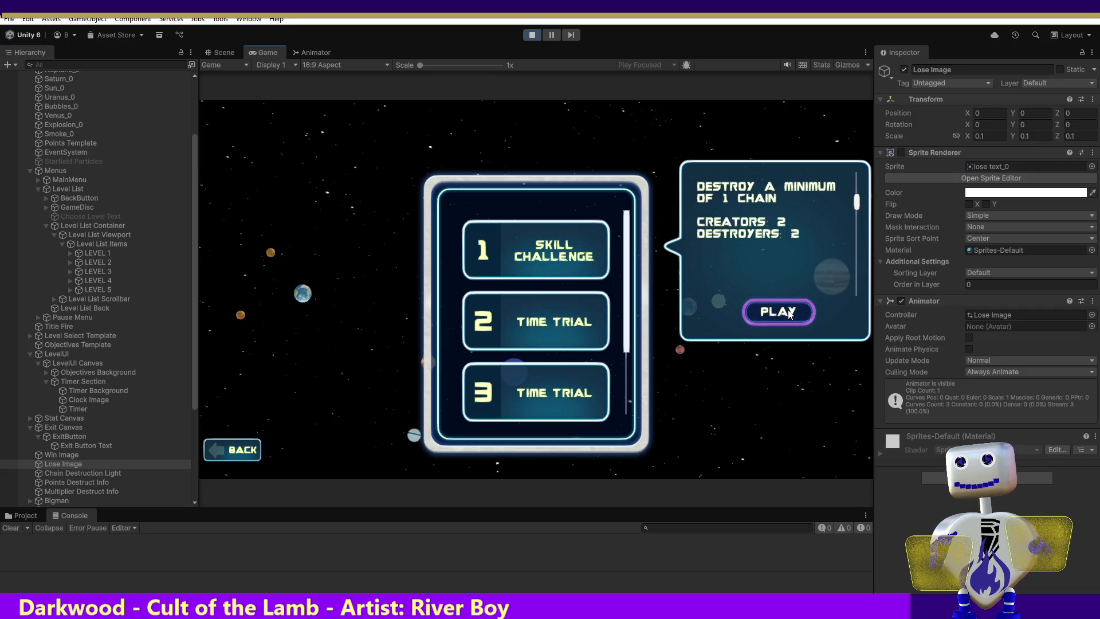
pyautogui.scroll(-3, 832, 205)
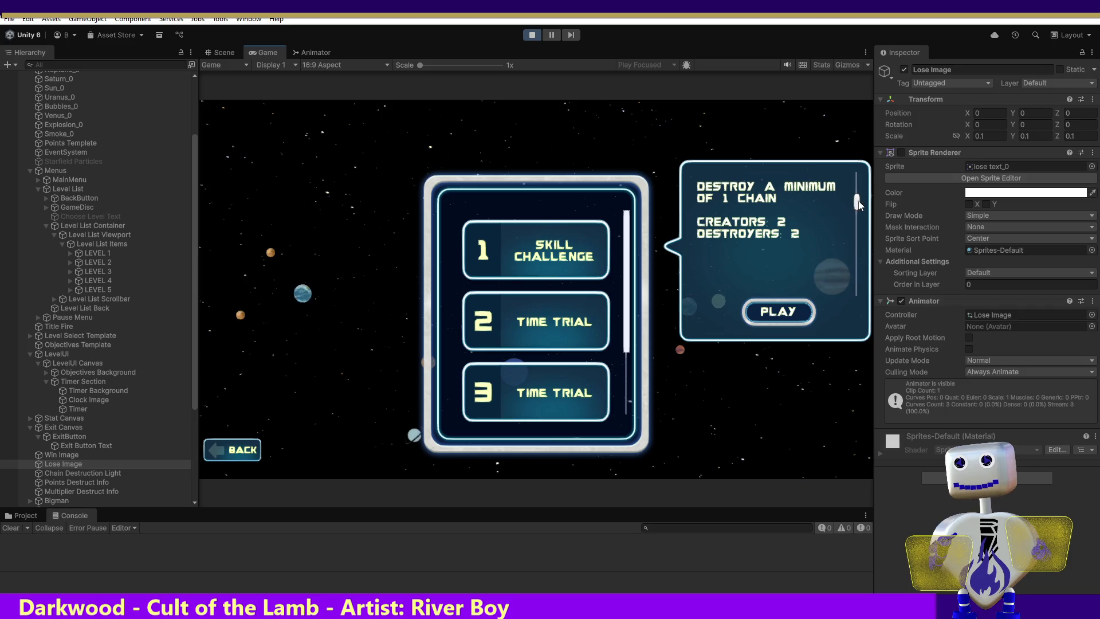
pyautogui.click(777, 312)
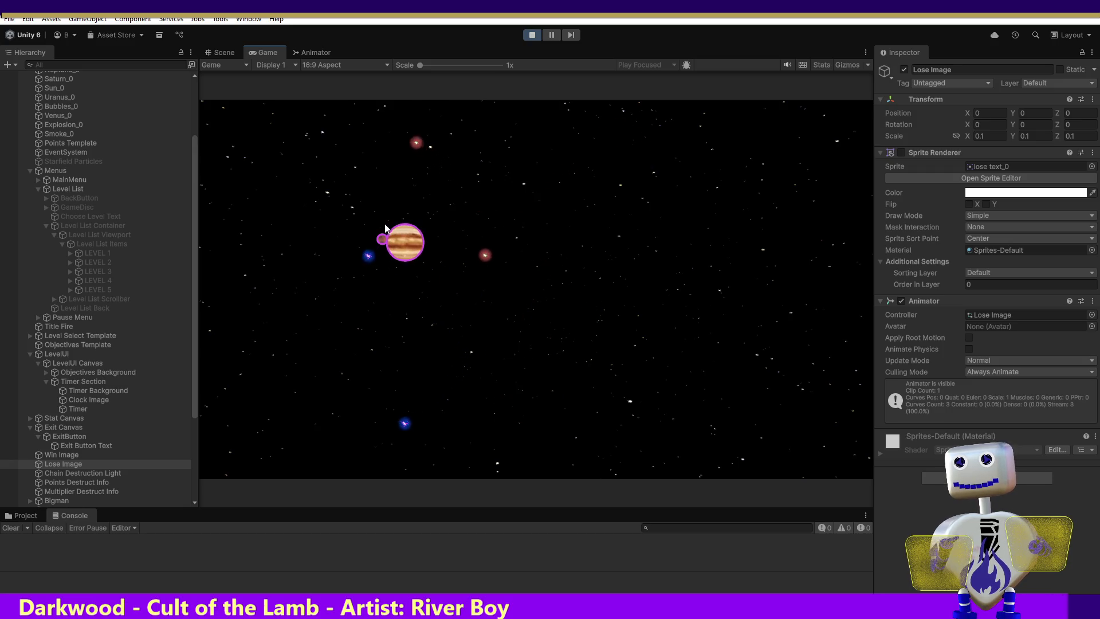
pyautogui.click(417, 239)
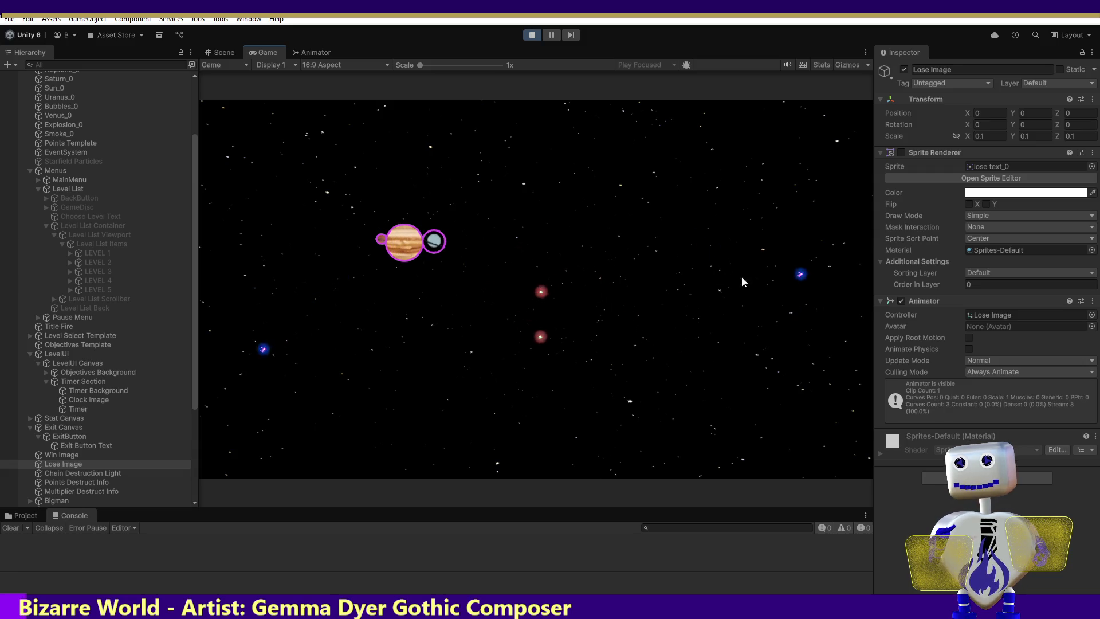
pyautogui.moveTo(708, 187); pyautogui.dragTo(447, 247)
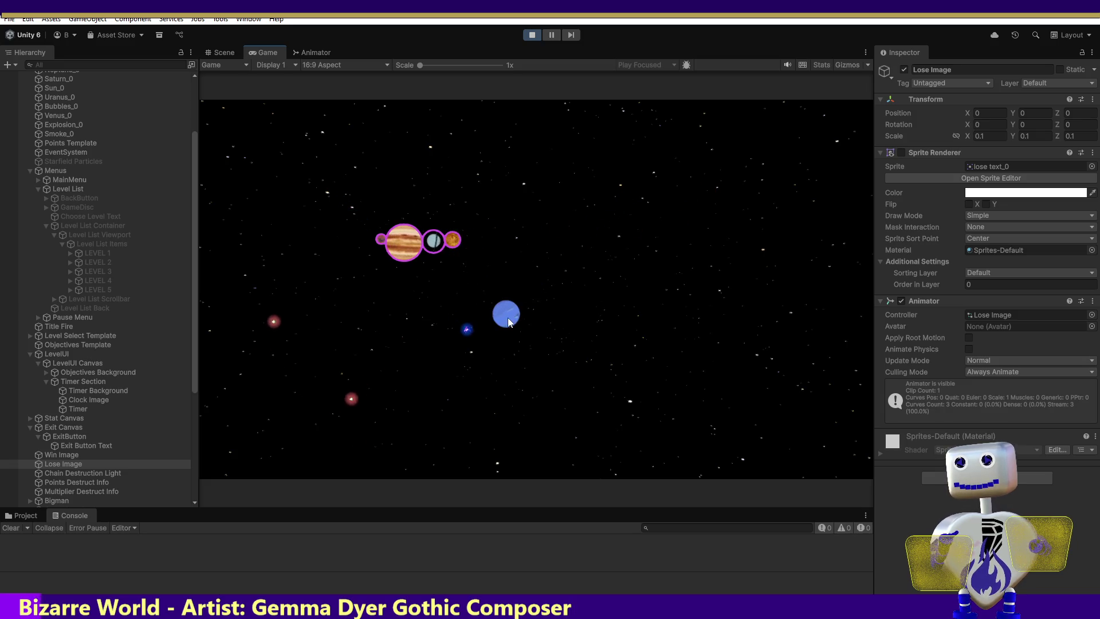
pyautogui.moveTo(503, 315); pyautogui.dragTo(474, 240)
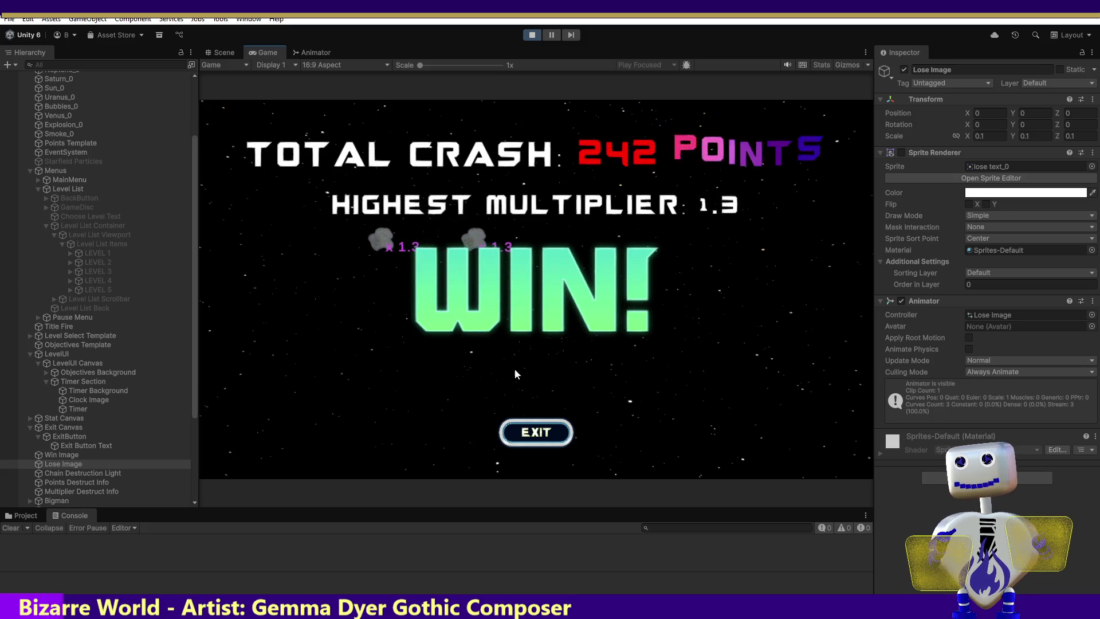
pyautogui.click(543, 434)
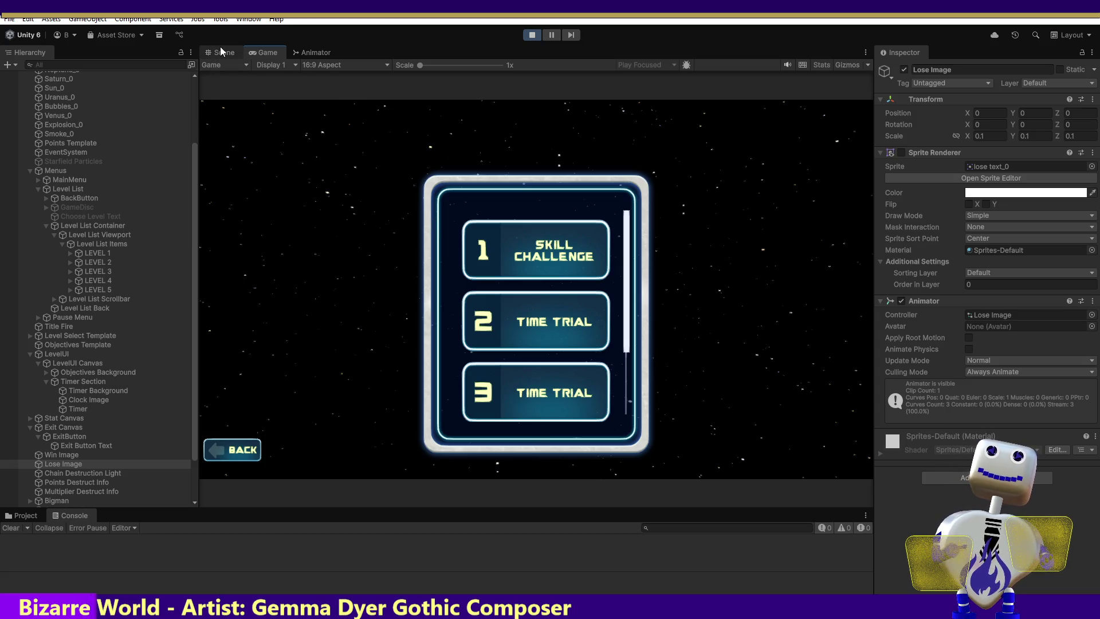
pyautogui.click(525, 38)
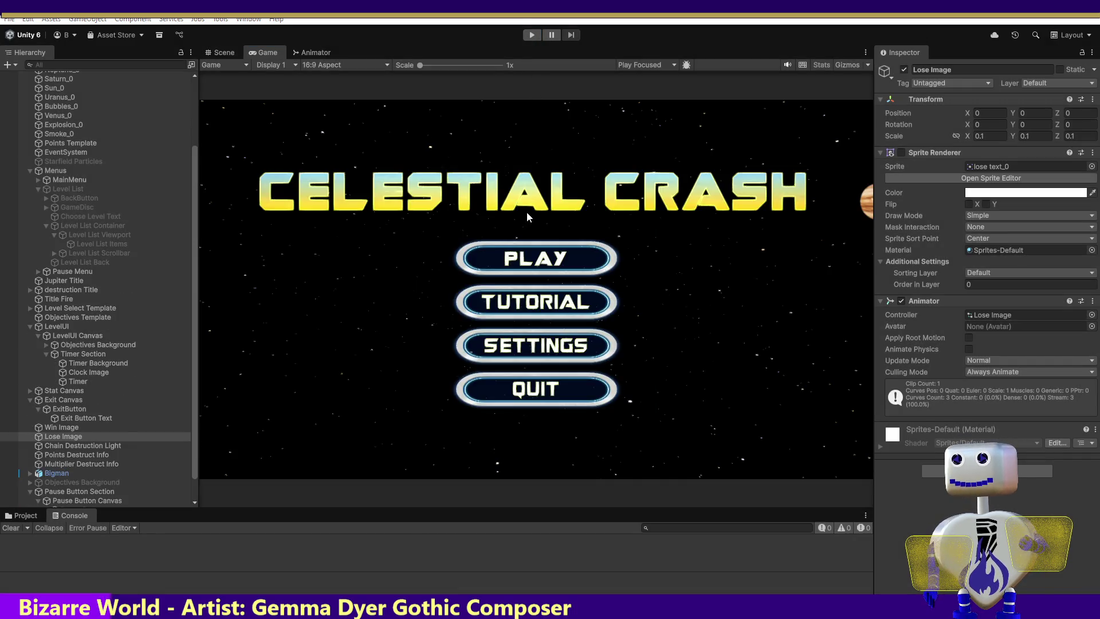
pyautogui.hotkey('alt', 'Tab')
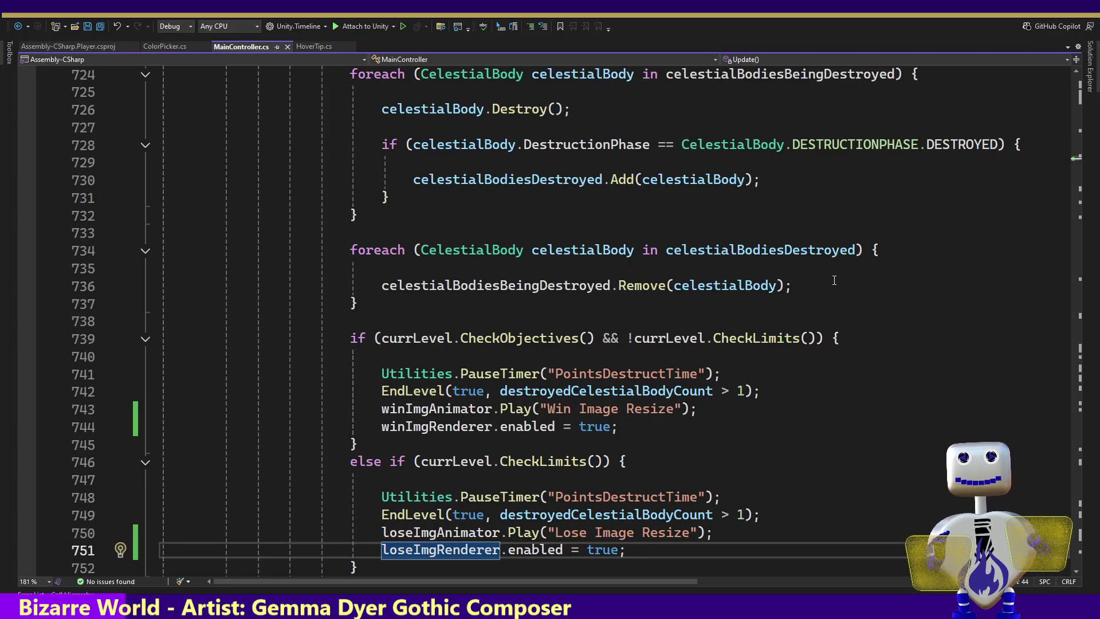
# Search MainController.cs for the first Offscreen match and move up to the ShowFullUI method.
pyautogui.hotkey('ctrl', 'f')
pyautogui.write('offscree')
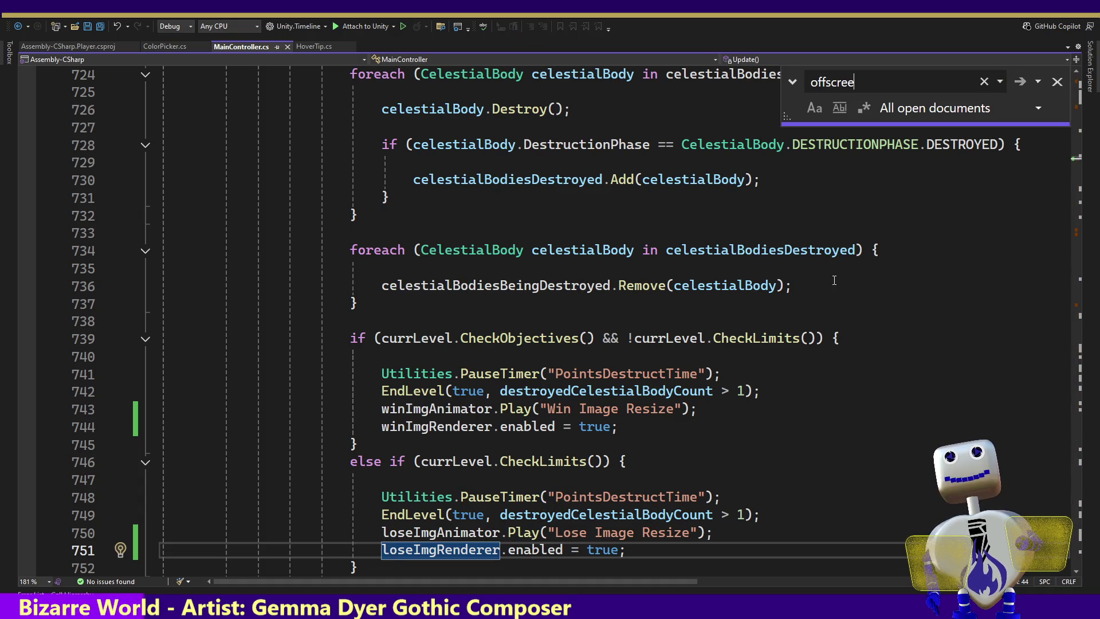
pyautogui.press('Return')
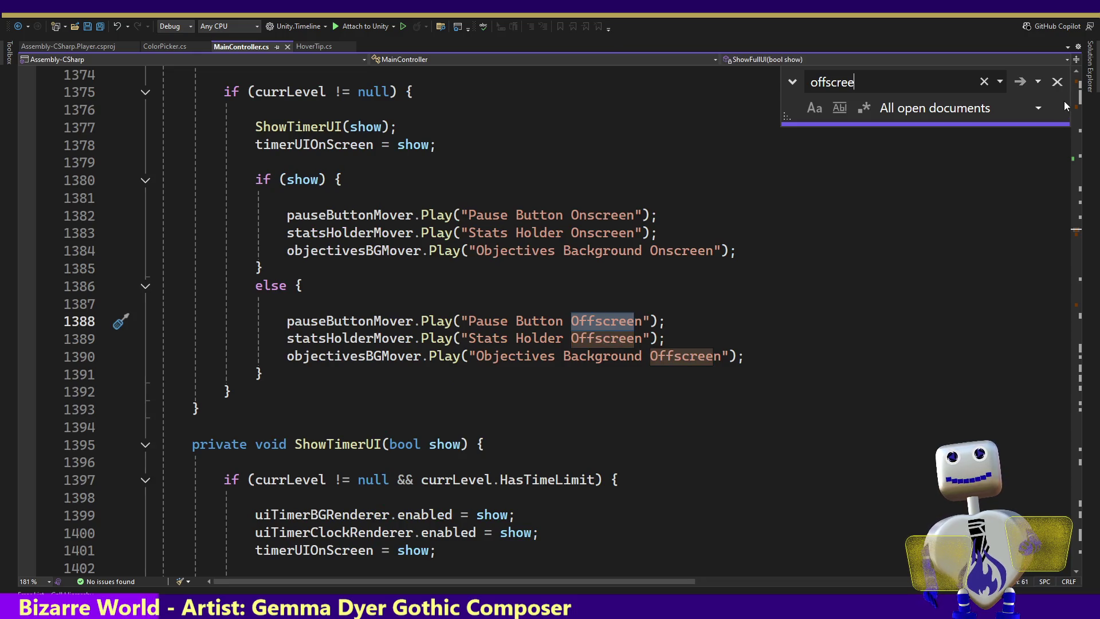
pyautogui.click(1057, 83)
pyautogui.click(416, 275)
pyautogui.press('Up')
pyautogui.press('Up')
pyautogui.press('Up')
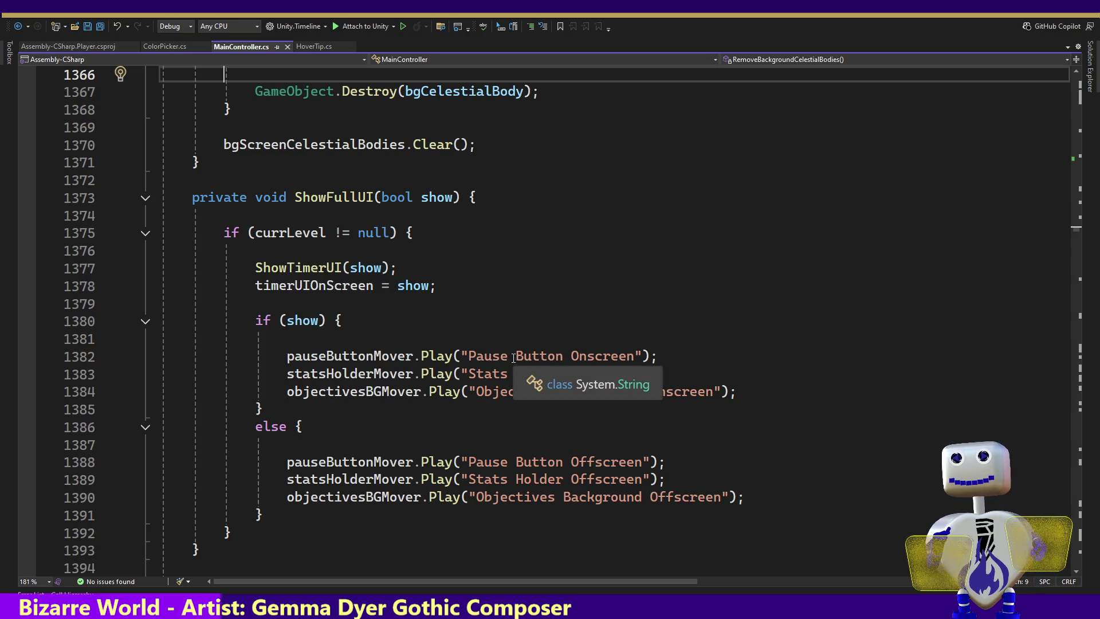
pyautogui.click(419, 281)
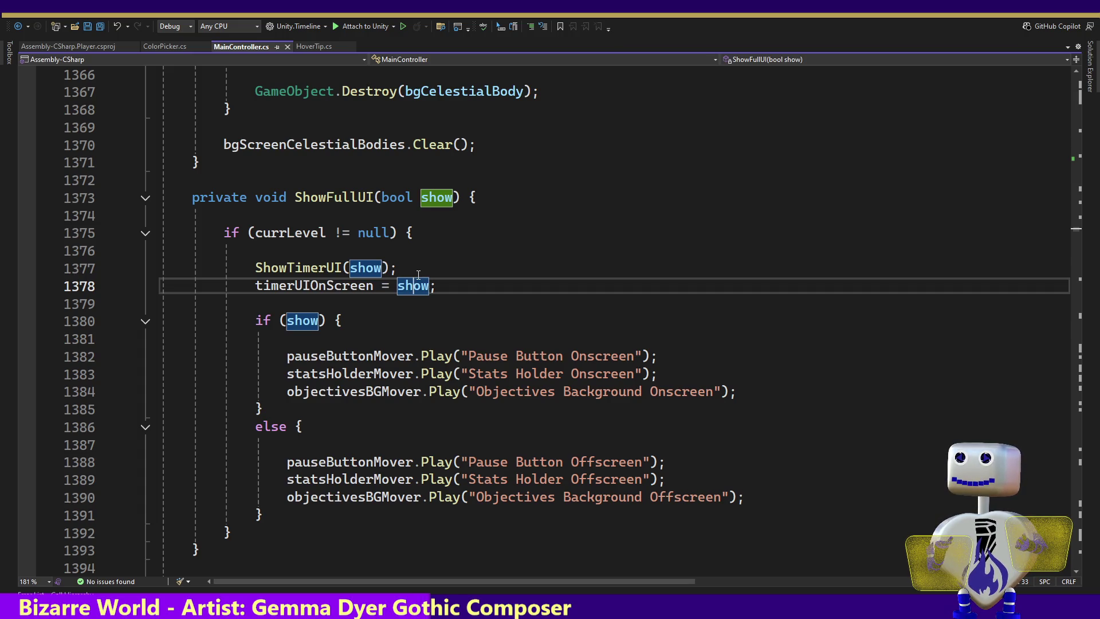
pyautogui.click(320, 285)
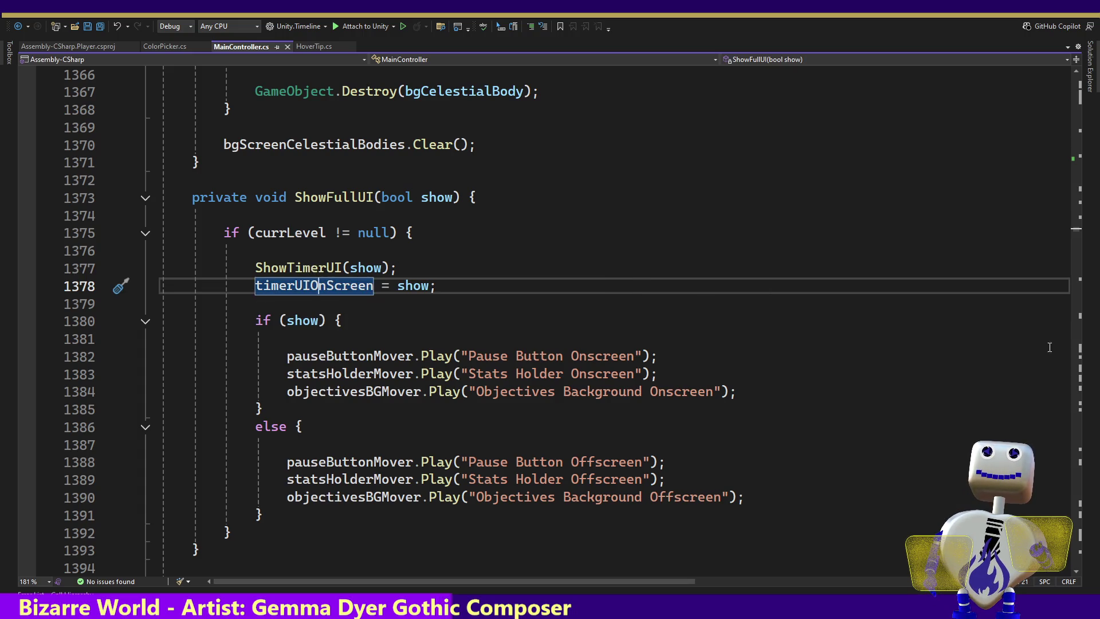
pyautogui.scroll(3, 603, 370)
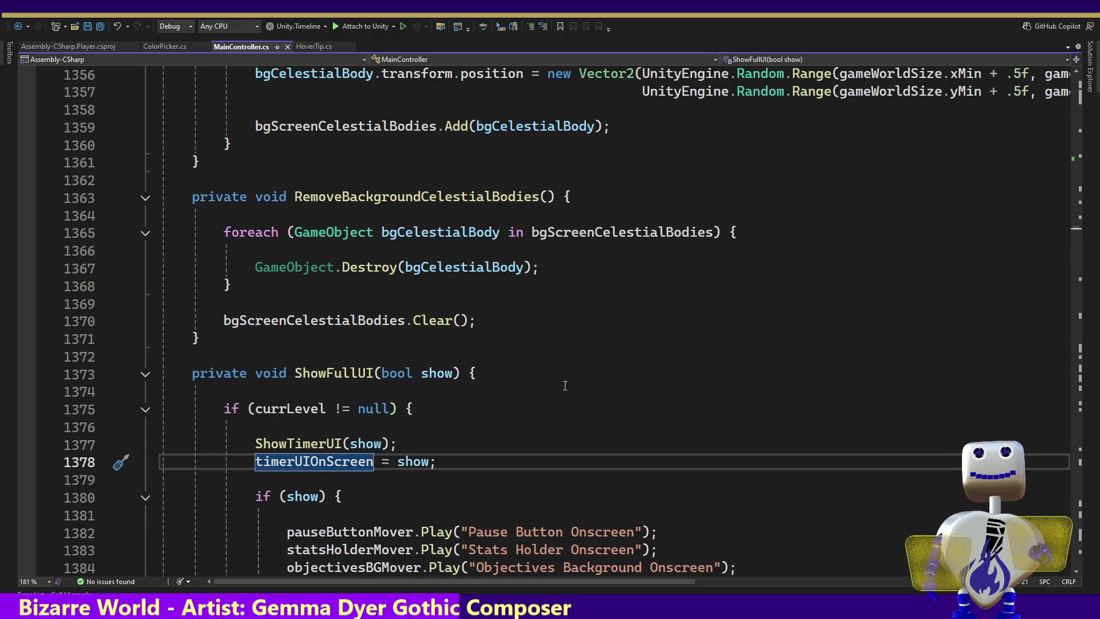
pyautogui.keyDown('ctrl'); pyautogui.click(309, 443); pyautogui.keyUp('ctrl')
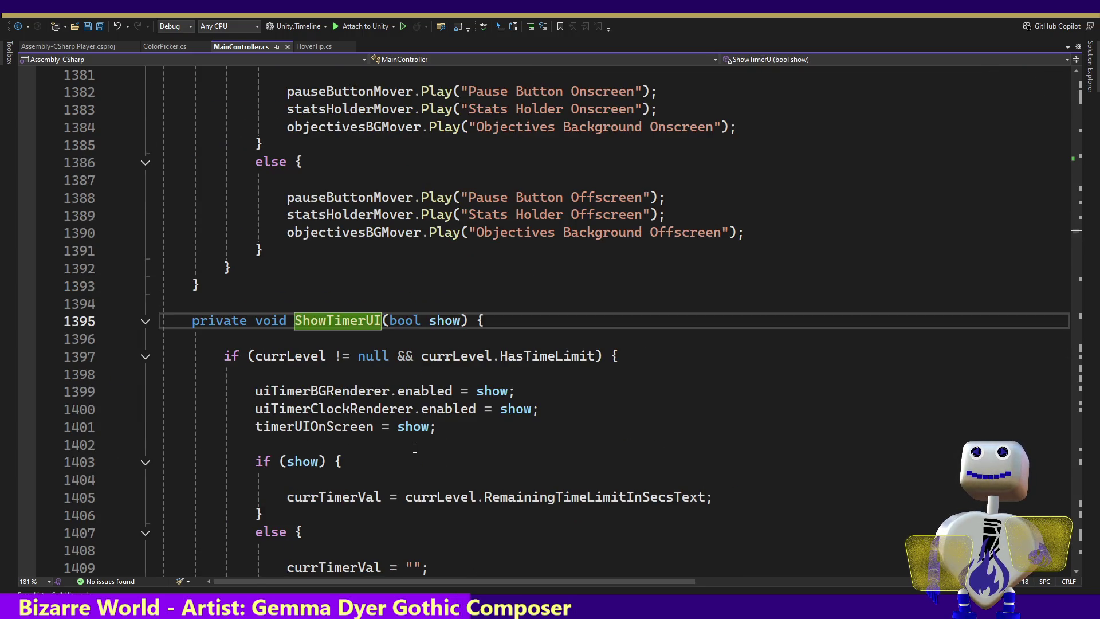
pyautogui.click(328, 431)
pyautogui.doubleClick(328, 431)
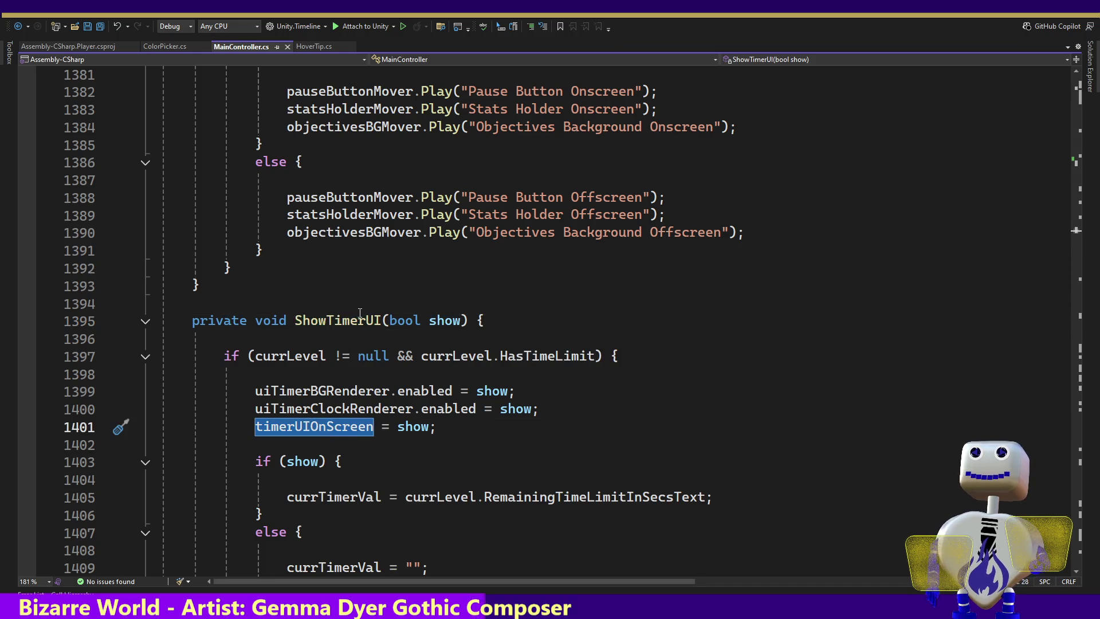
pyautogui.click(487, 285)
pyautogui.click(413, 247)
pyautogui.press('Up')
pyautogui.press('Up')
pyautogui.press('Up')
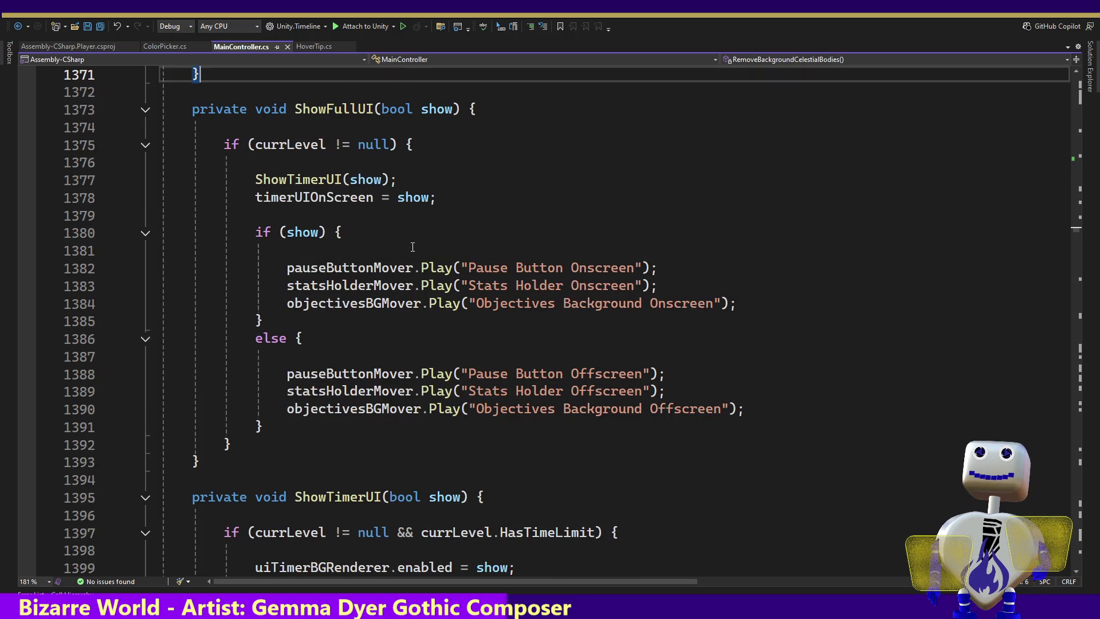
pyautogui.click(429, 533)
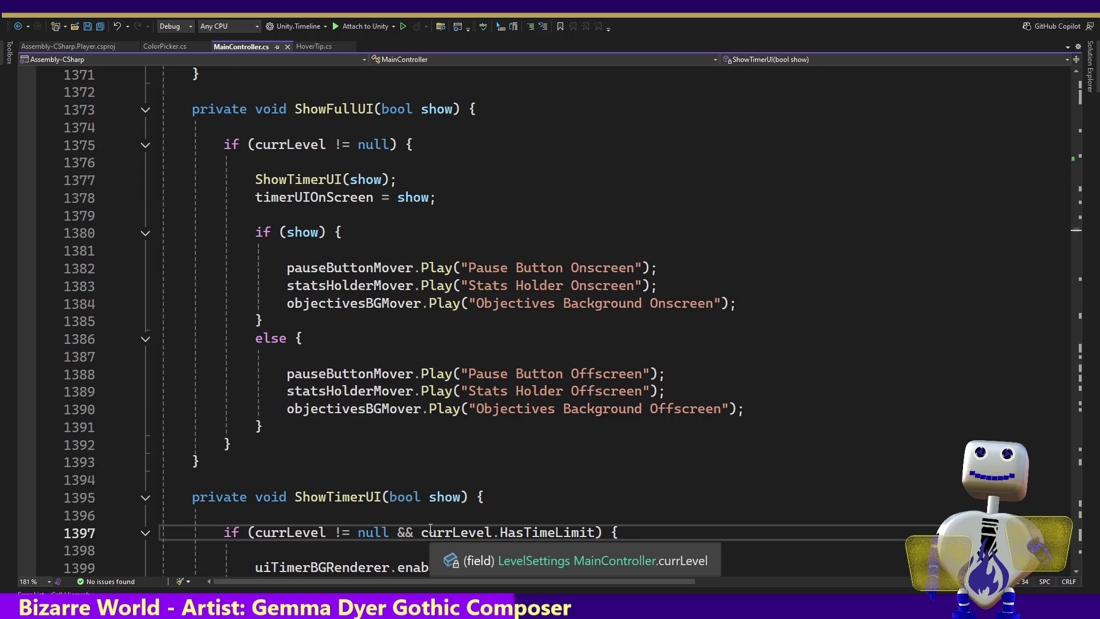
pyautogui.press('Down')
pyautogui.press('Down')
pyautogui.press('Down')
pyautogui.press('Down')
pyautogui.press('Down')
pyautogui.press('Up')
pyautogui.press('Up')
pyautogui.press('Up')
pyautogui.press('Up')
pyautogui.press('Up')
pyautogui.press('Up')
pyautogui.hotkey('ctrl', 'Right')
pyautogui.hotkey('ctrl', 'Right')
pyautogui.hotkey('ctrl', 'Right')
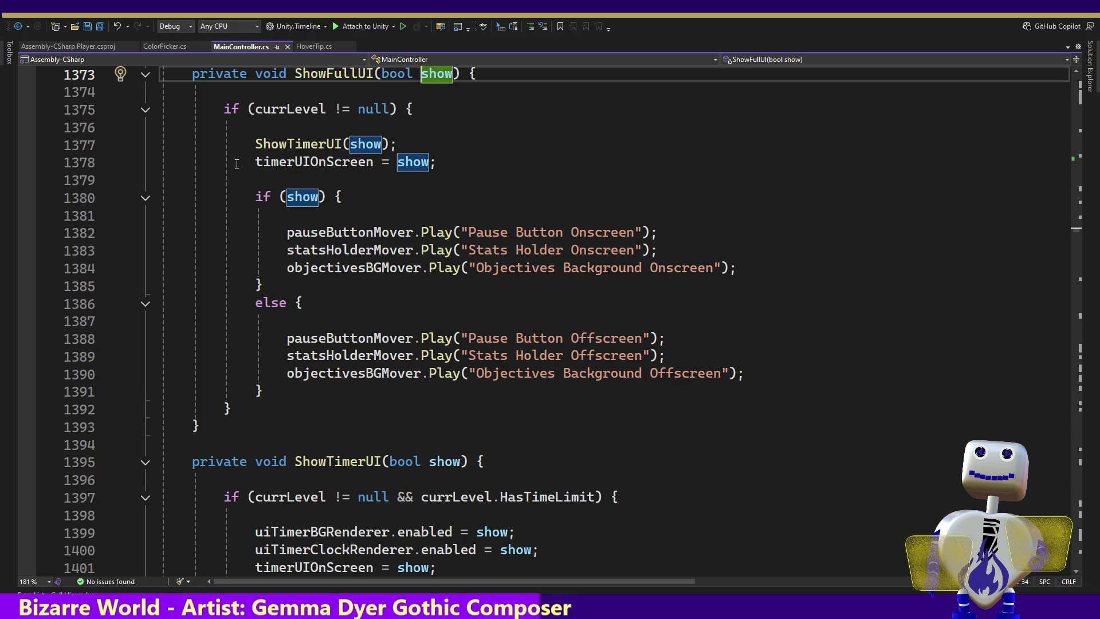
pyautogui.click(484, 163)
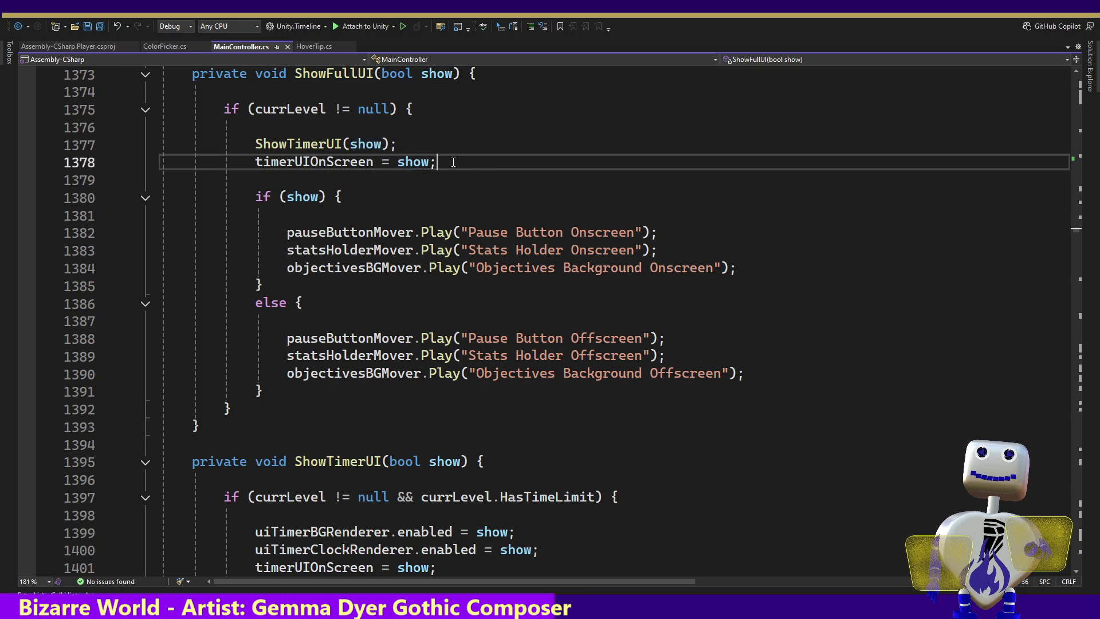
# Comment out ShowFullUI's timerUIOnScreen = show; line 1378 with //.
pyautogui.click(236, 162)
pyautogui.write('//')
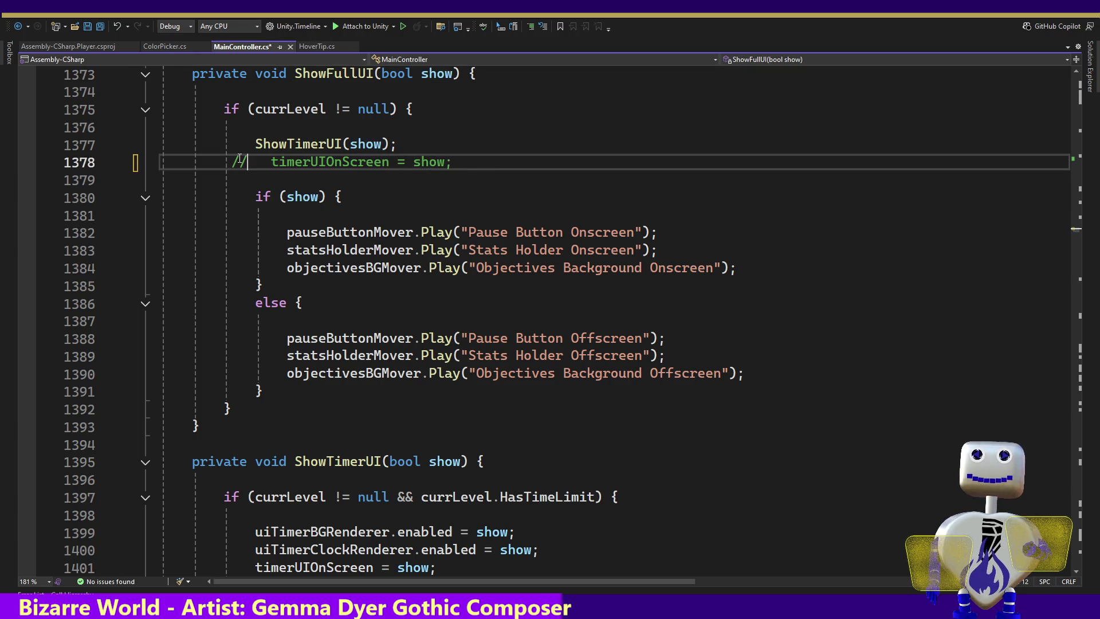
pyautogui.click(1077, 238)
pyautogui.click(1077, 234)
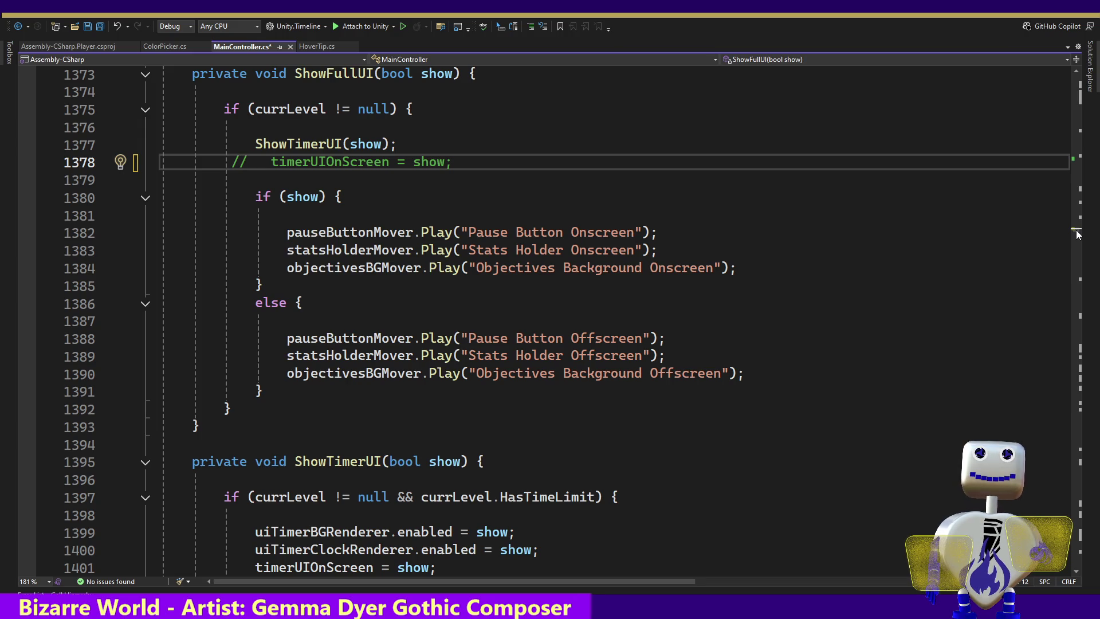
pyautogui.scroll(9, 1077, 233)
pyautogui.scroll(20, 1078, 233)
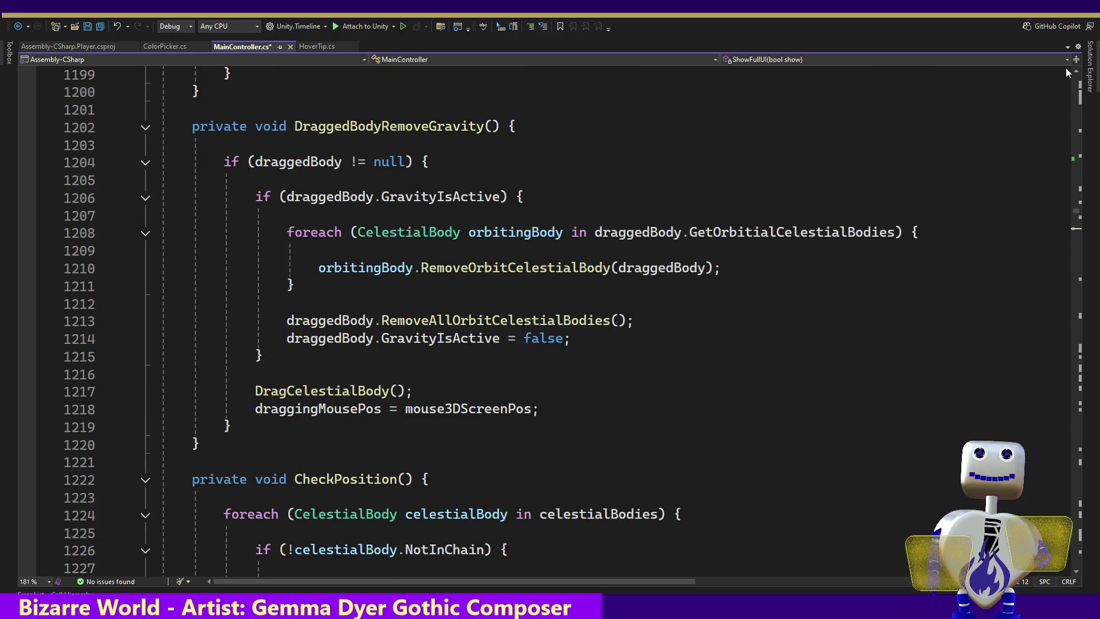
pyautogui.click(1078, 183)
pyautogui.moveTo(1078, 86); pyautogui.dragTo(1076, 93)
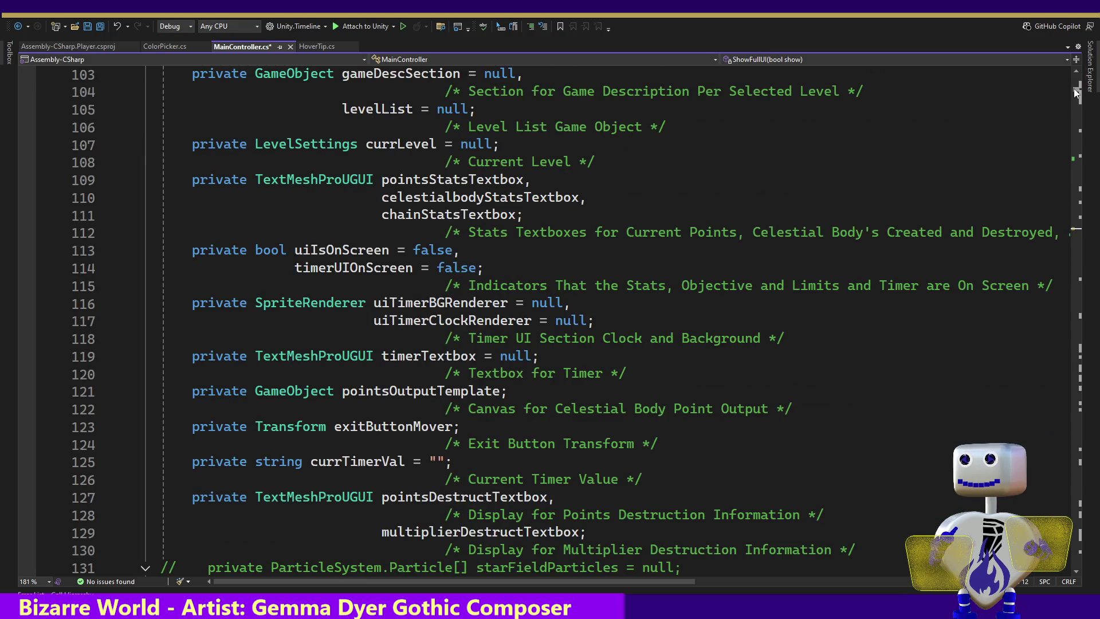
# List all uiIsOnScreen references and review its uses at lines 934, 1650 and 1651.
pyautogui.doubleClick(360, 257)
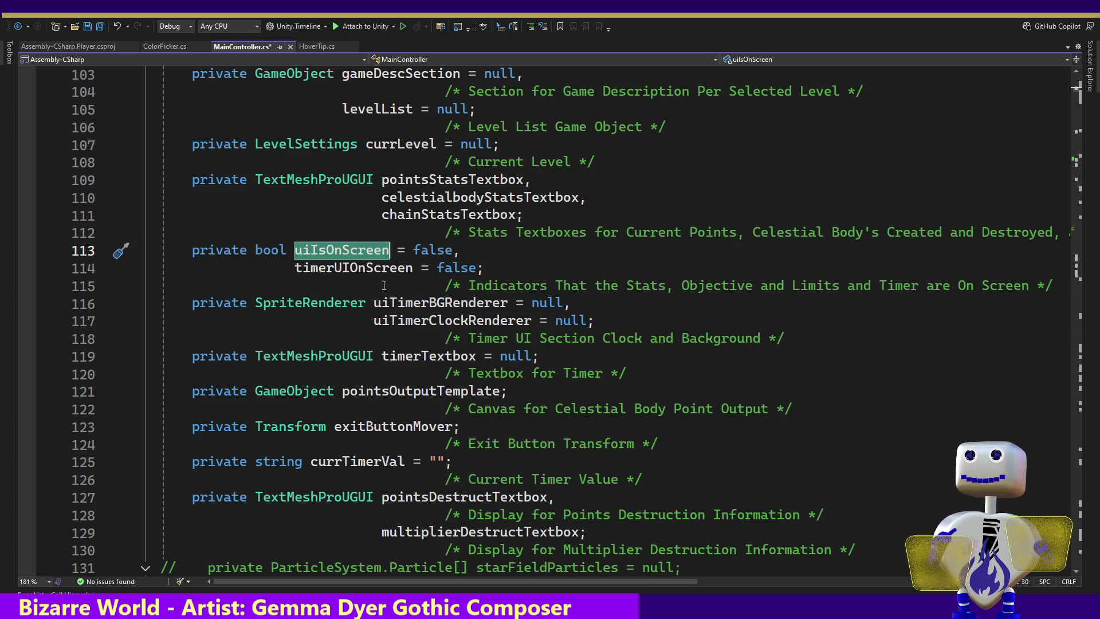
pyautogui.rightClick(349, 256)
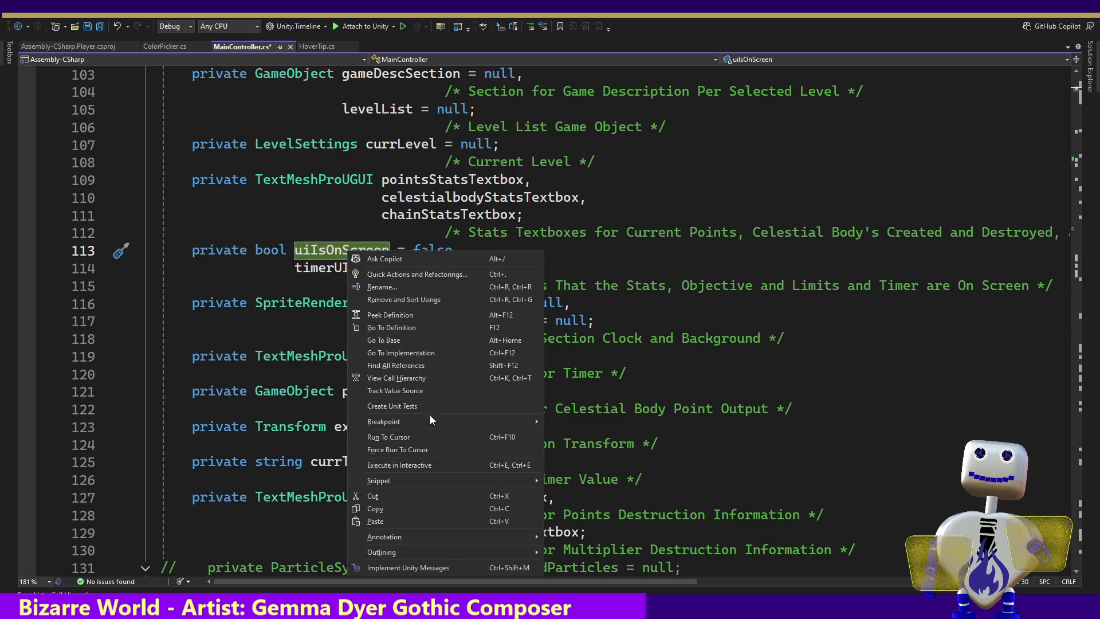
pyautogui.click(415, 367)
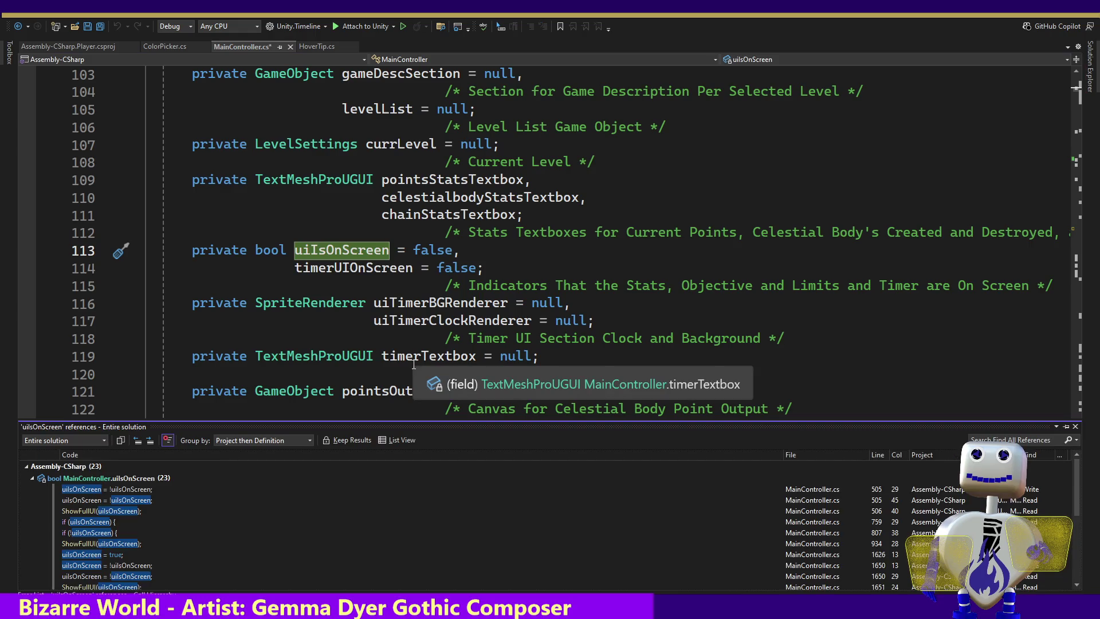
pyautogui.doubleClick(104, 545)
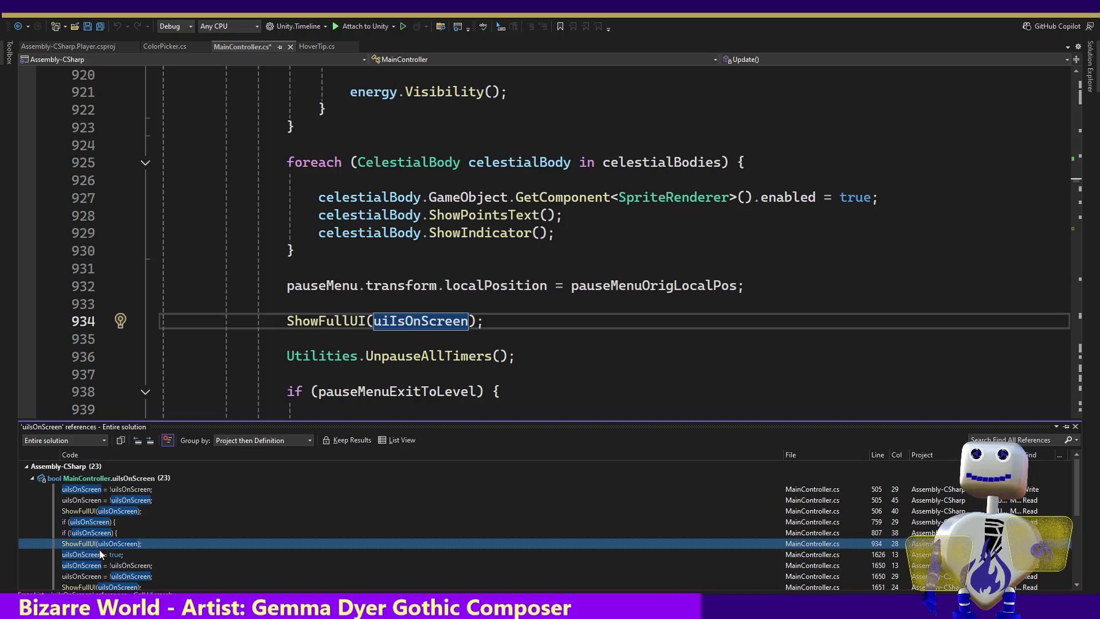
pyautogui.moveTo(100, 548)
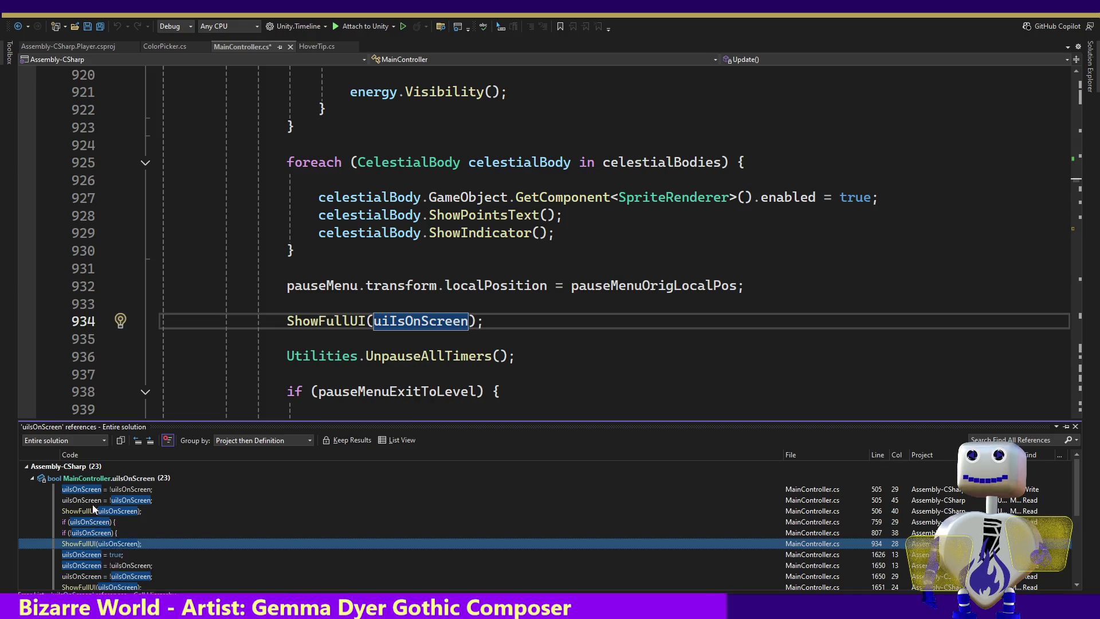
pyautogui.moveTo(93, 507)
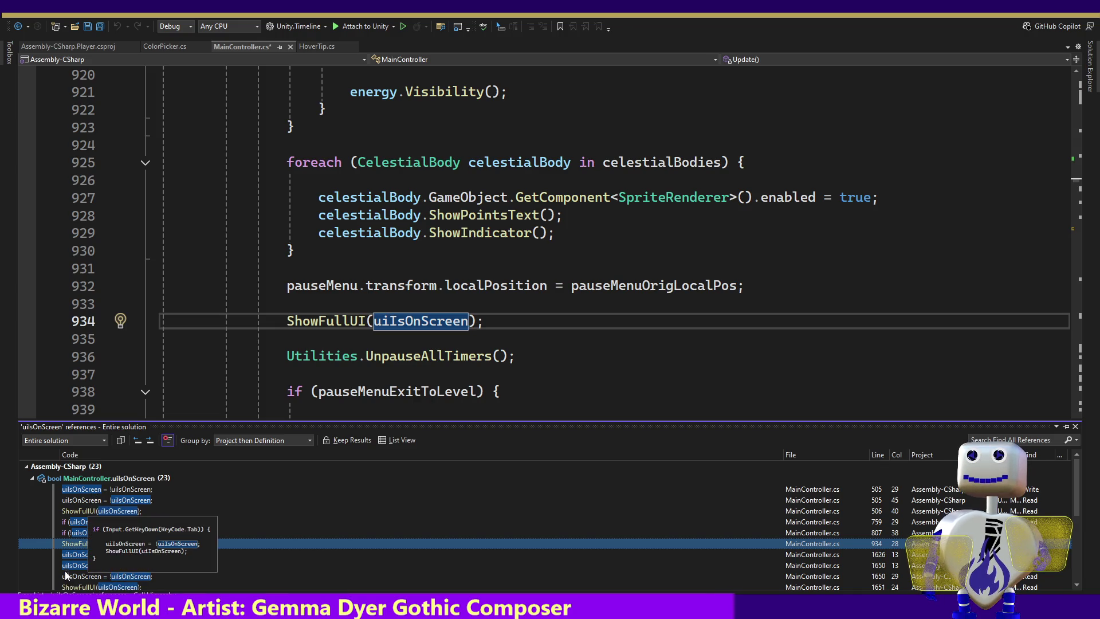
pyautogui.click(73, 556)
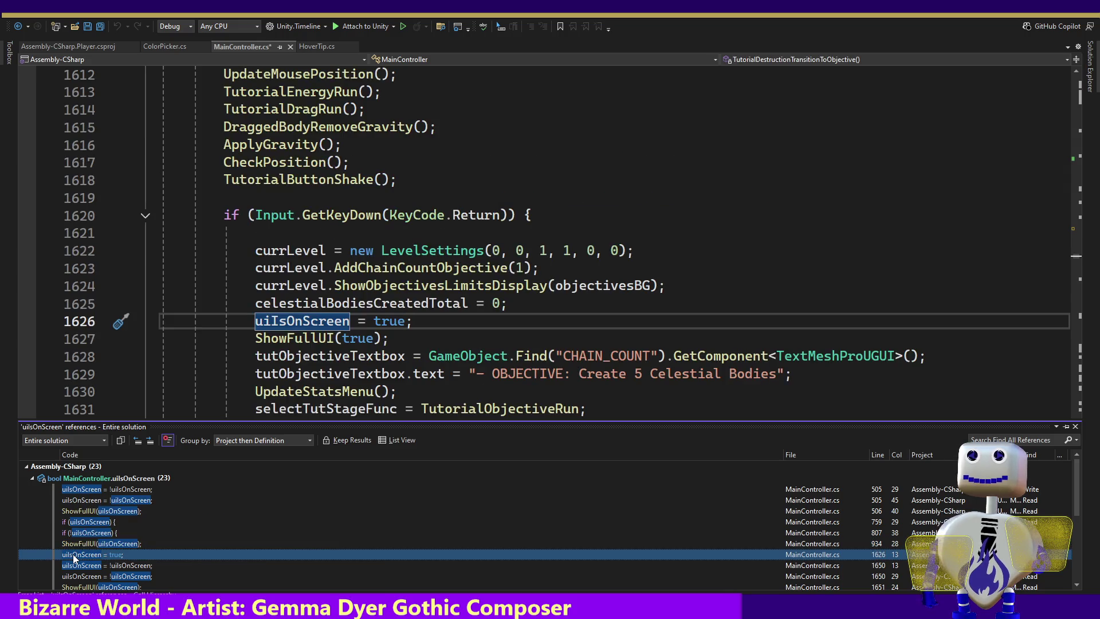
pyautogui.click(75, 565)
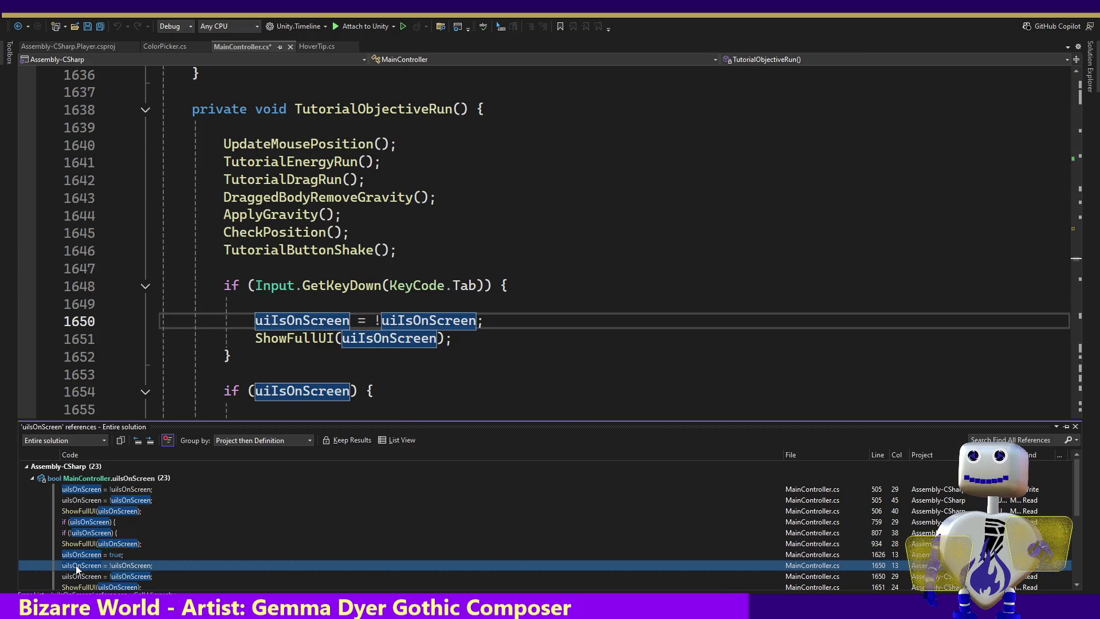
pyautogui.click(76, 576)
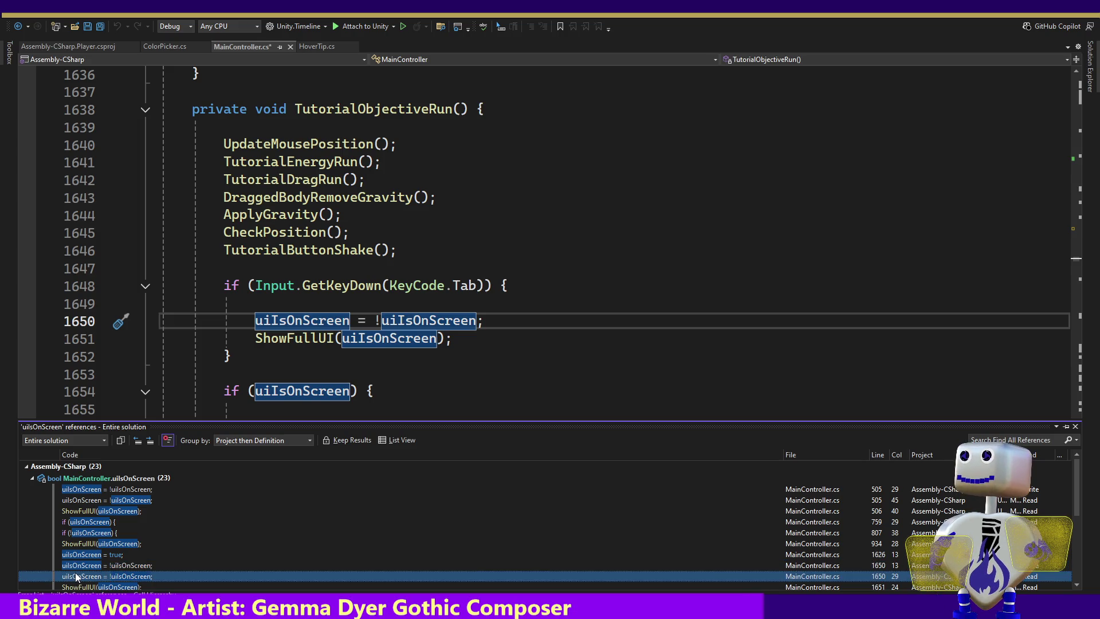
pyautogui.click(96, 586)
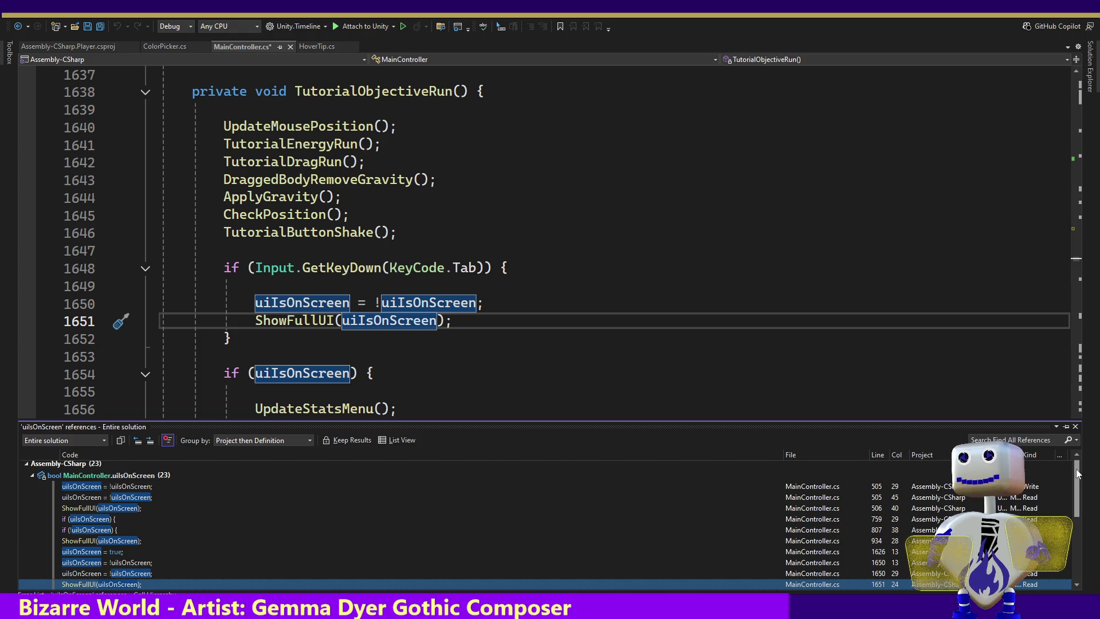
# Revisit the references at lines 505, 759, 807, 934 and 1650, ending on line 506's ShowFullUI call.
pyautogui.scroll(-1, 1076, 473)
pyautogui.scroll(2, 802, 476)
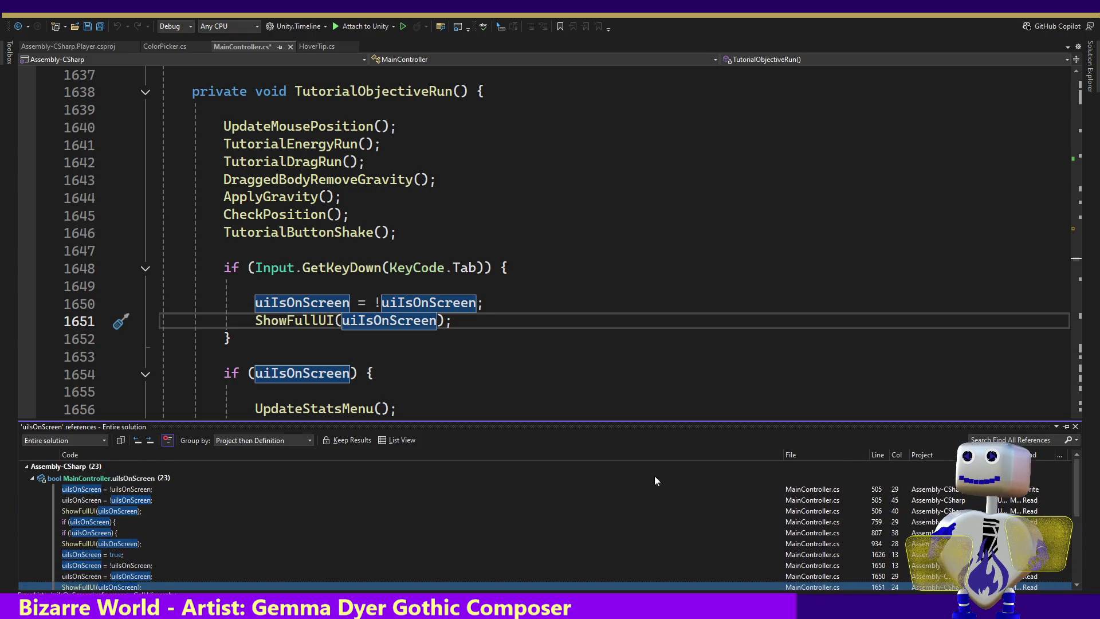
pyautogui.click(121, 492)
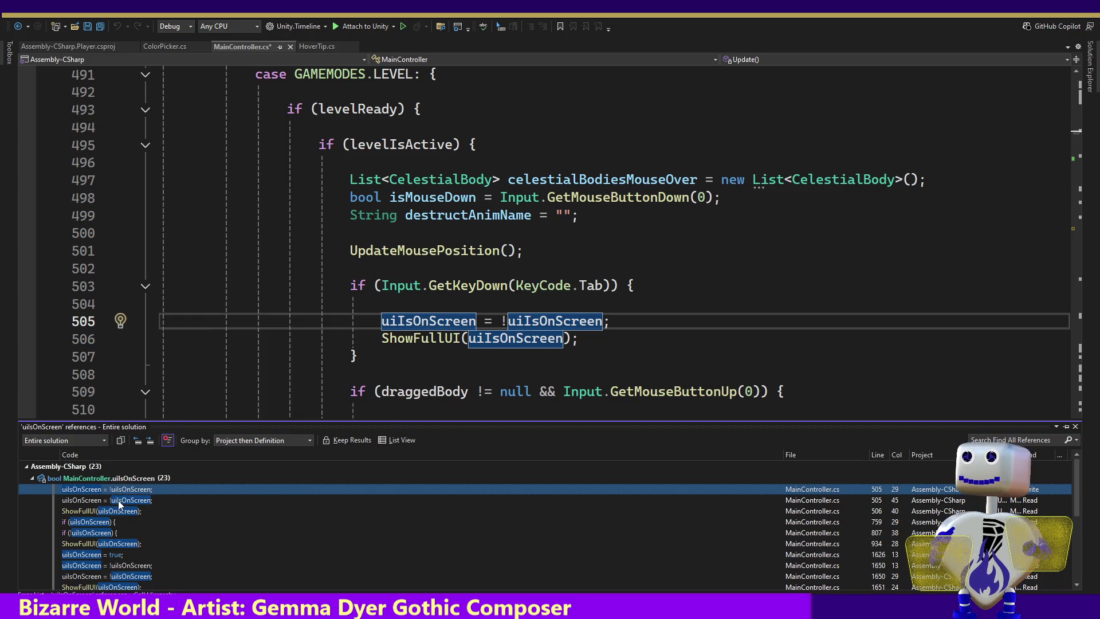
pyautogui.moveTo(115, 514)
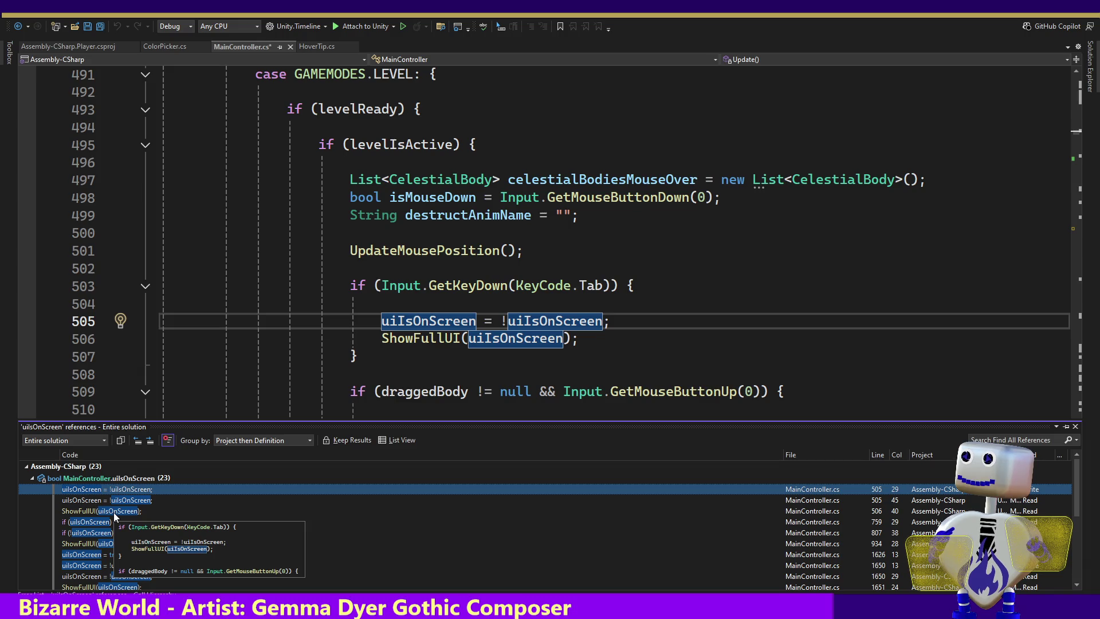
pyautogui.click(106, 522)
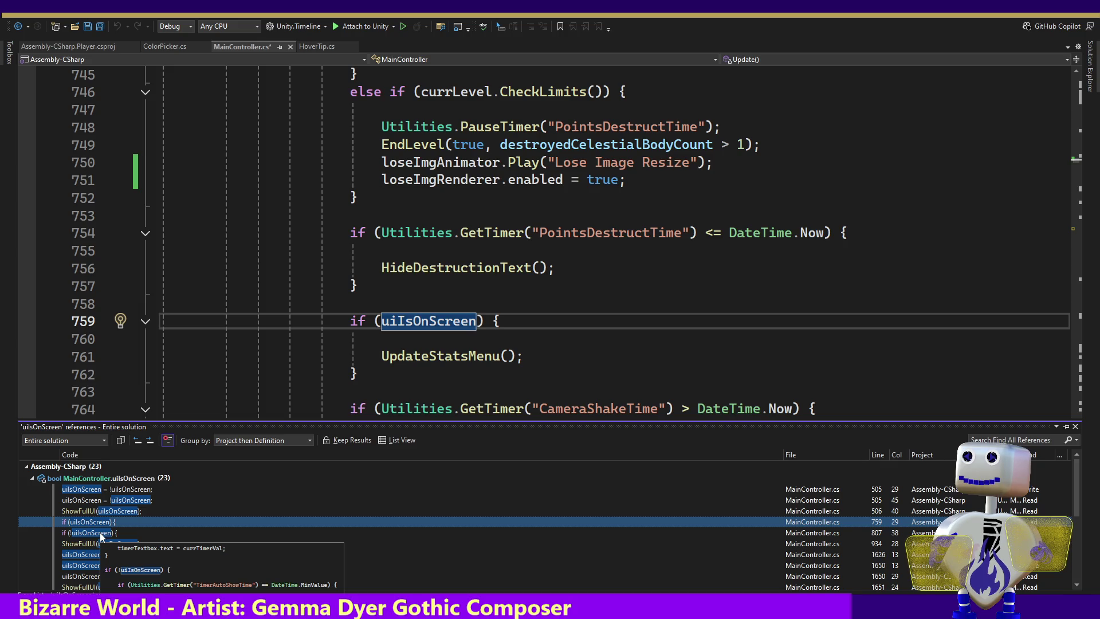
pyautogui.click(101, 534)
pyautogui.click(98, 544)
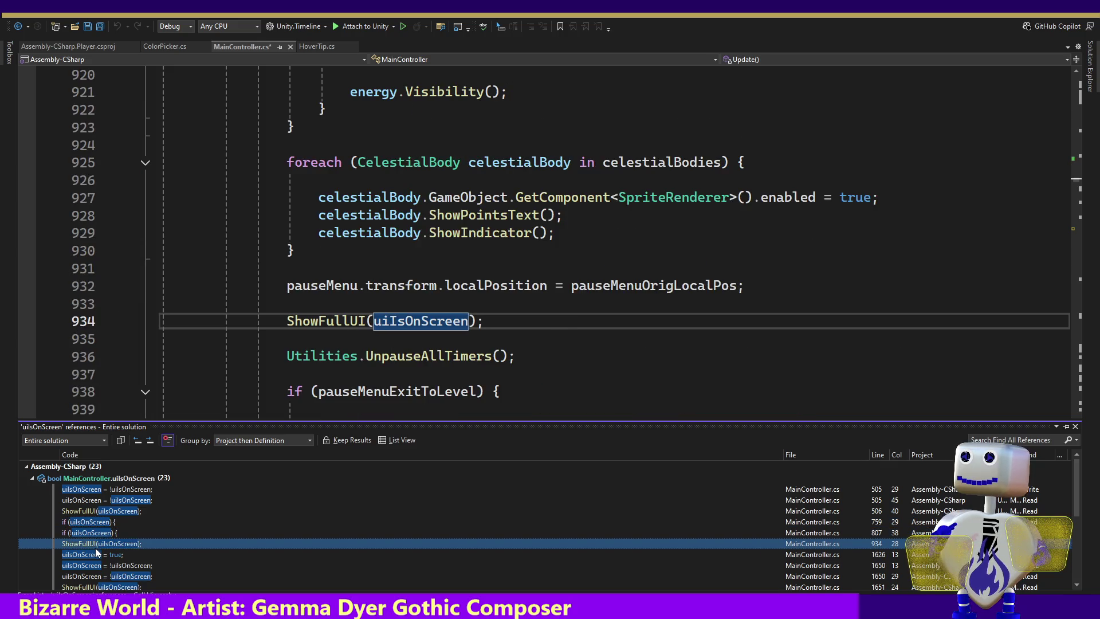
pyautogui.click(89, 567)
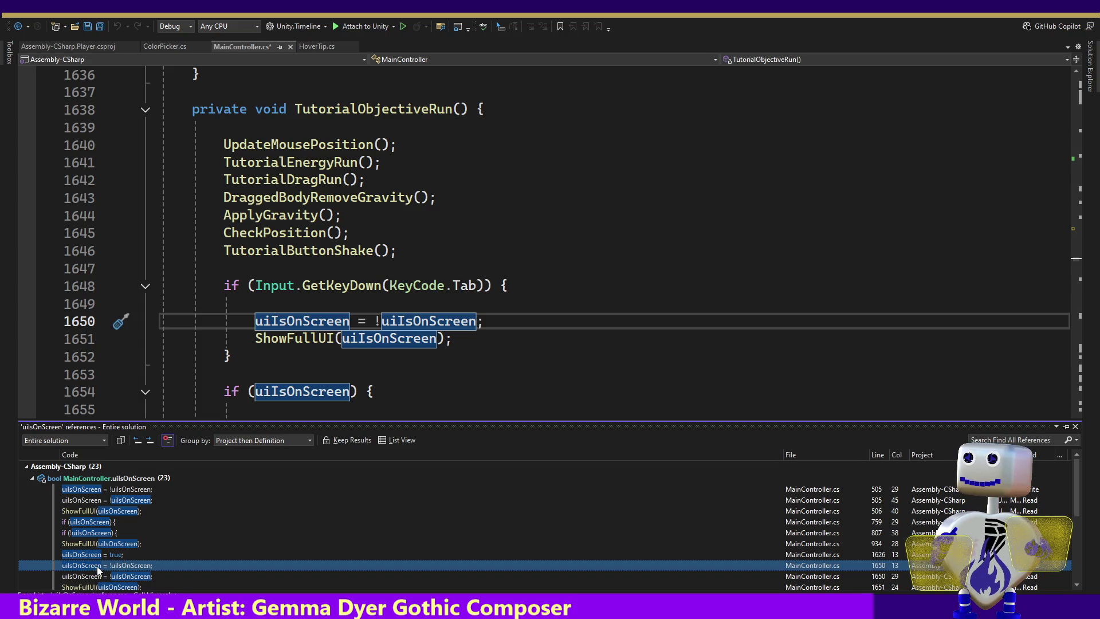
pyautogui.moveTo(98, 567)
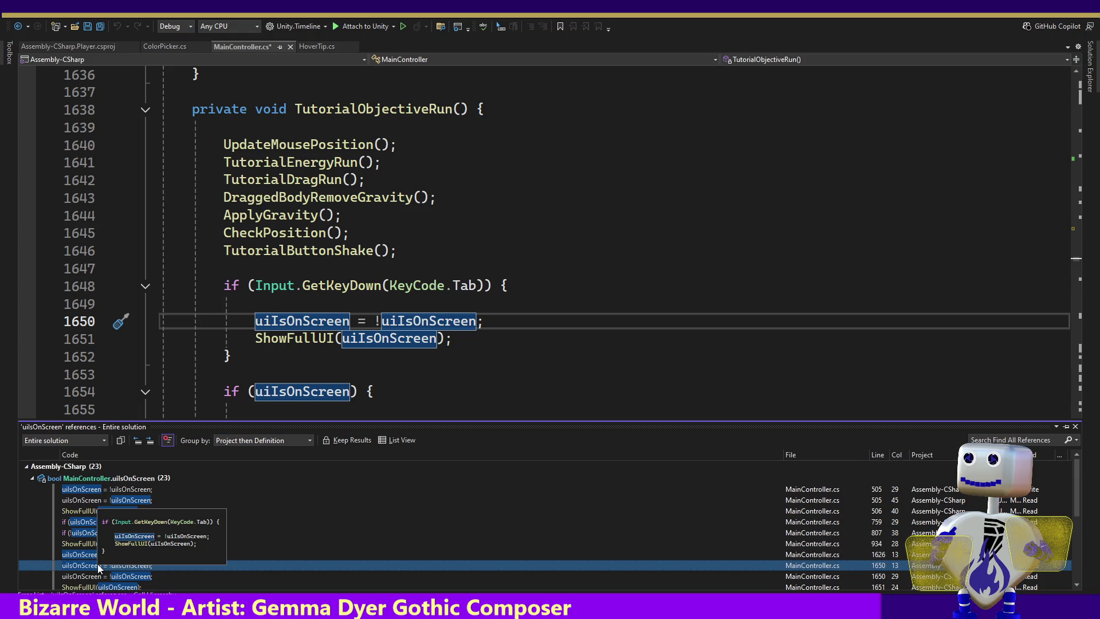
pyautogui.click(91, 490)
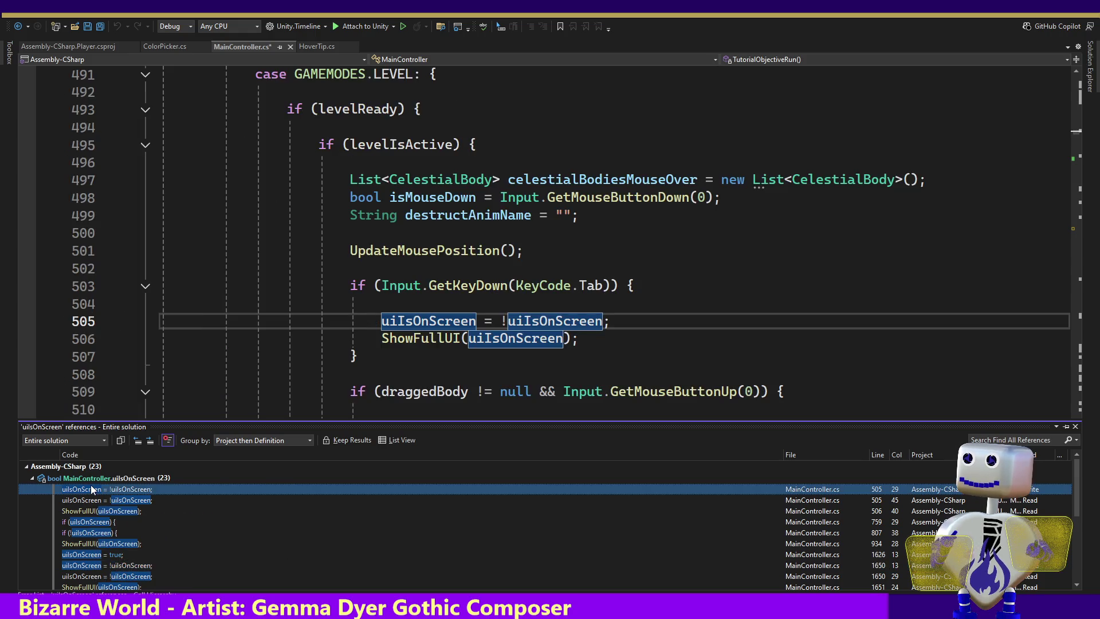
pyautogui.click(427, 340)
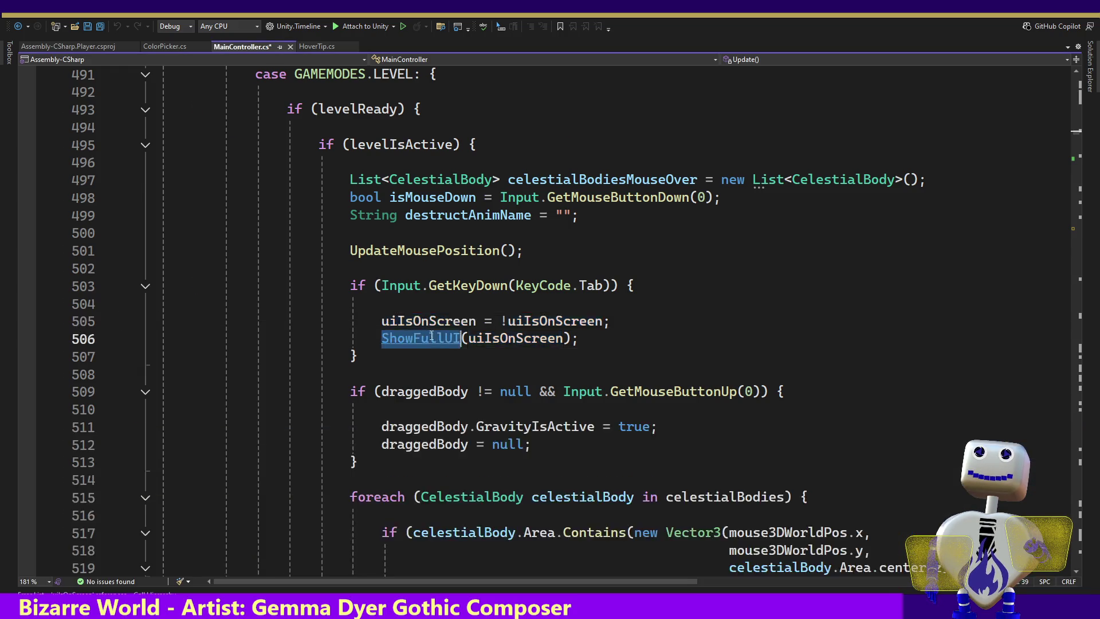
# In ShowFullUI, replace the show condition on line 1380 with uiIsOnScreen.
pyautogui.press('F12')
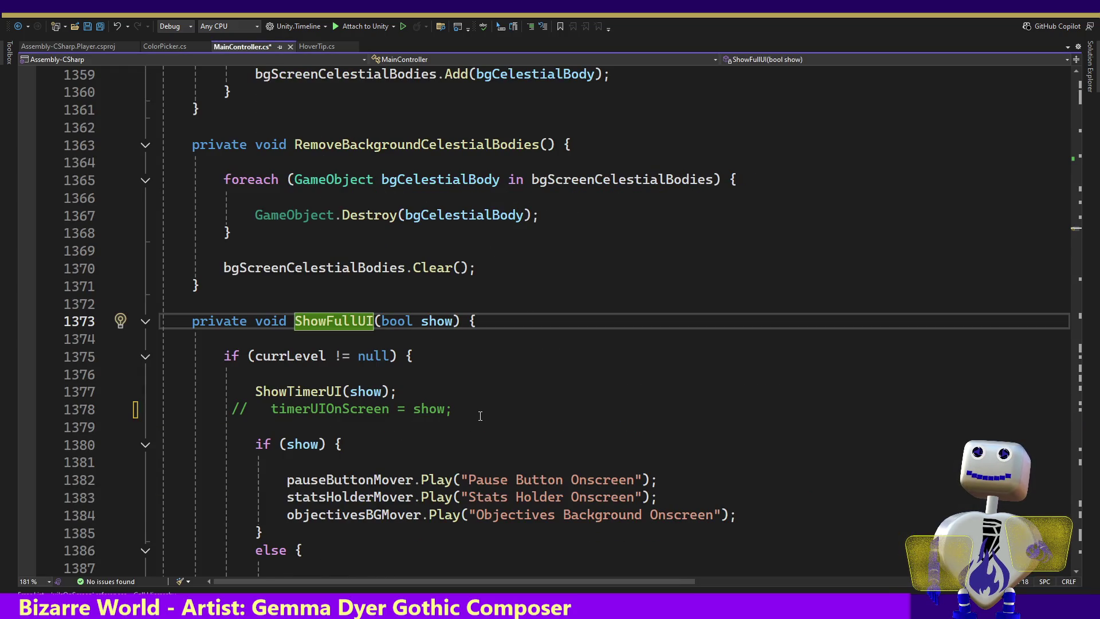
pyautogui.click(481, 409)
pyautogui.press('Return')
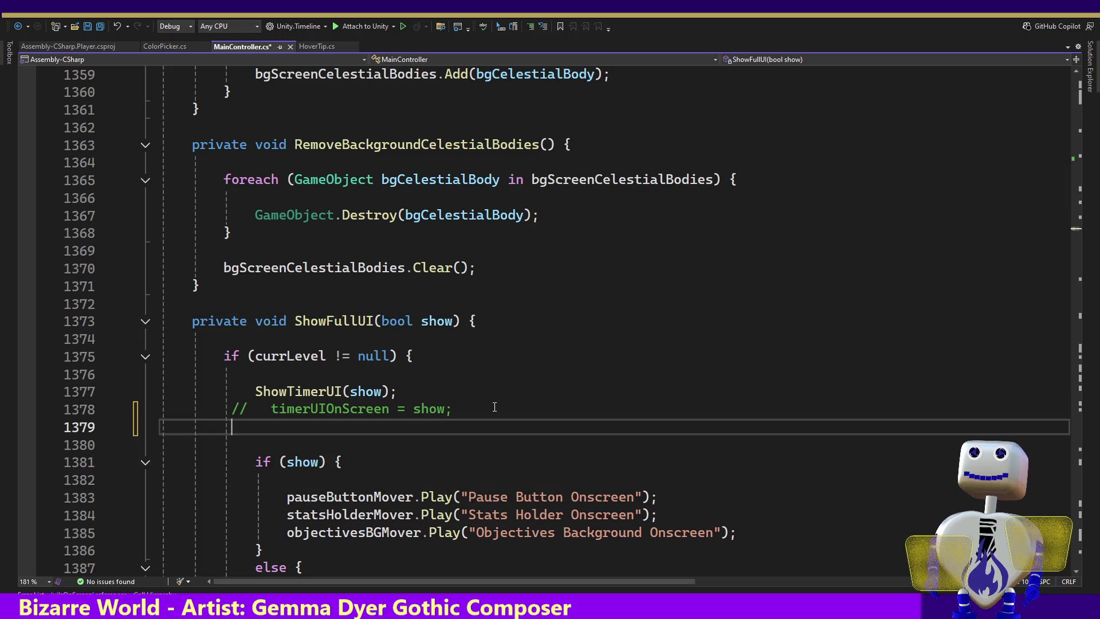
pyautogui.write('q')
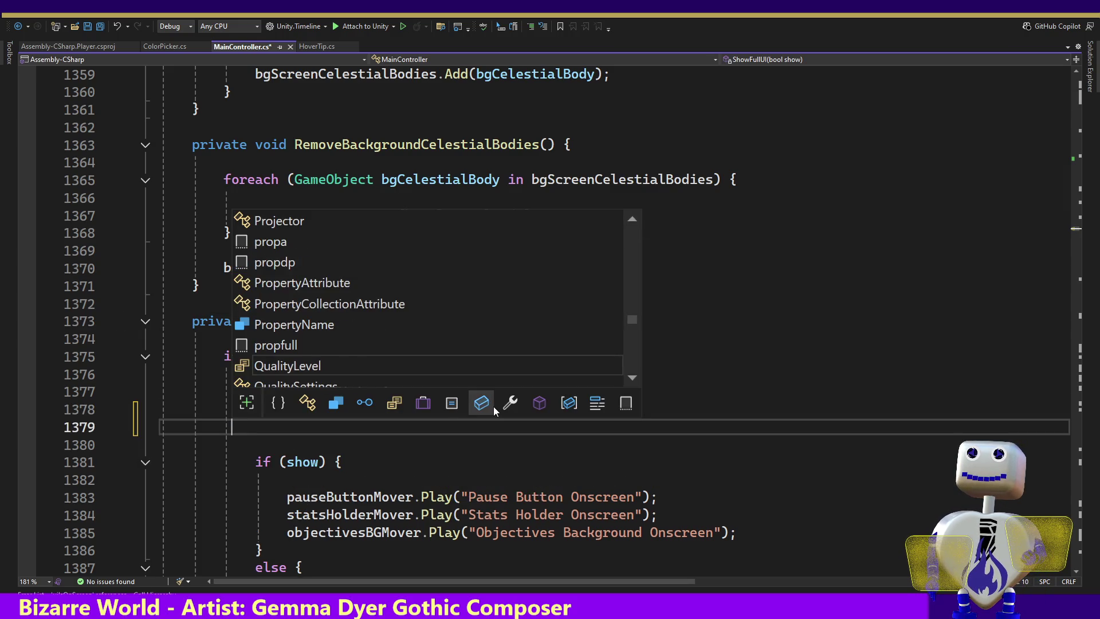
pyautogui.press('BackSpace')
pyautogui.press('BackSpace')
pyautogui.press('BackSpace')
pyautogui.press('BackSpace')
pyautogui.press('BackSpace')
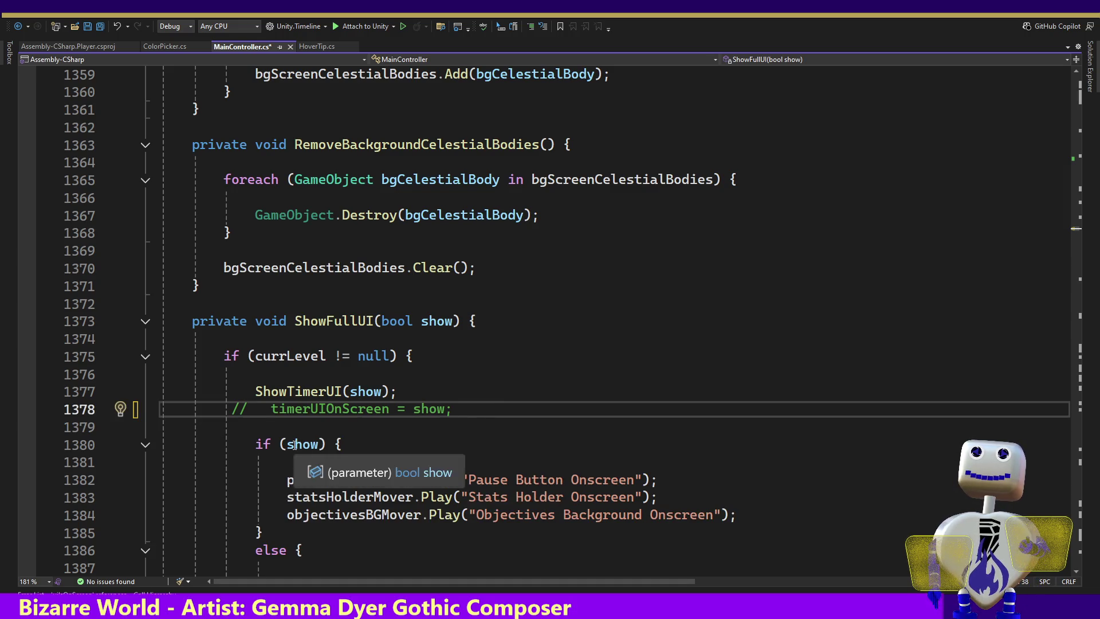
pyautogui.doubleClick(294, 445)
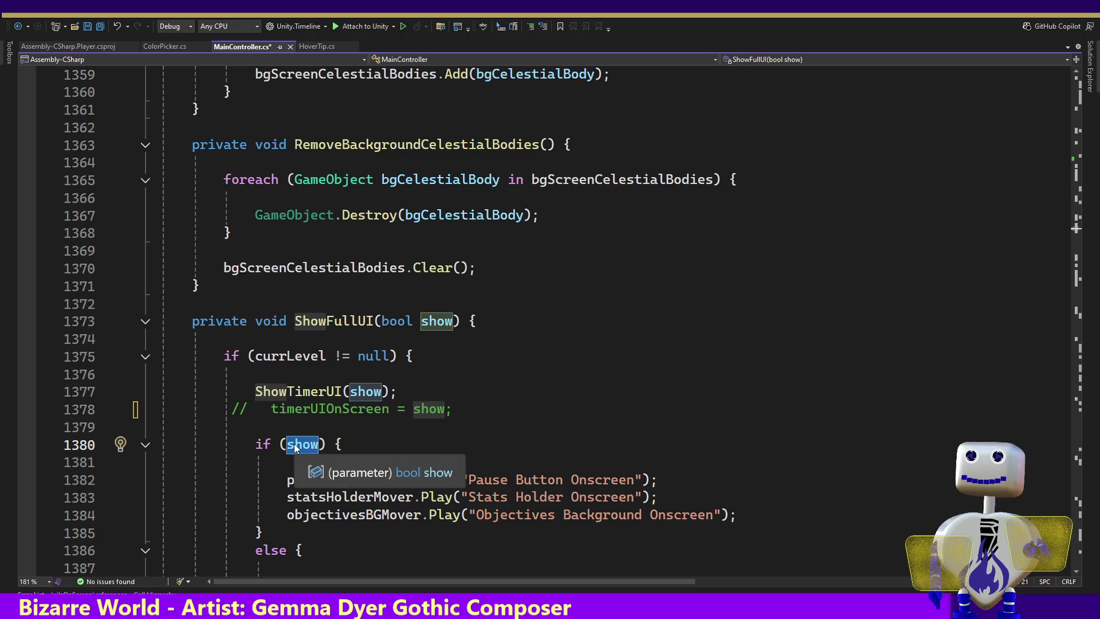
pyautogui.write('ui')
pyautogui.press('Tab')
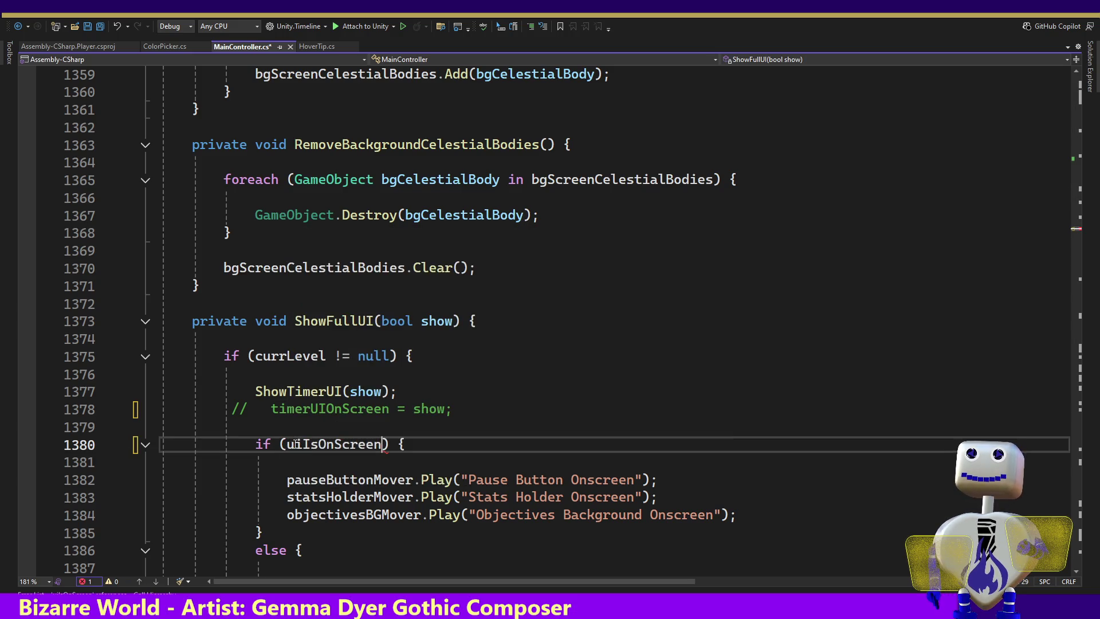
pyautogui.moveTo(287, 445); pyautogui.dragTo(383, 442)
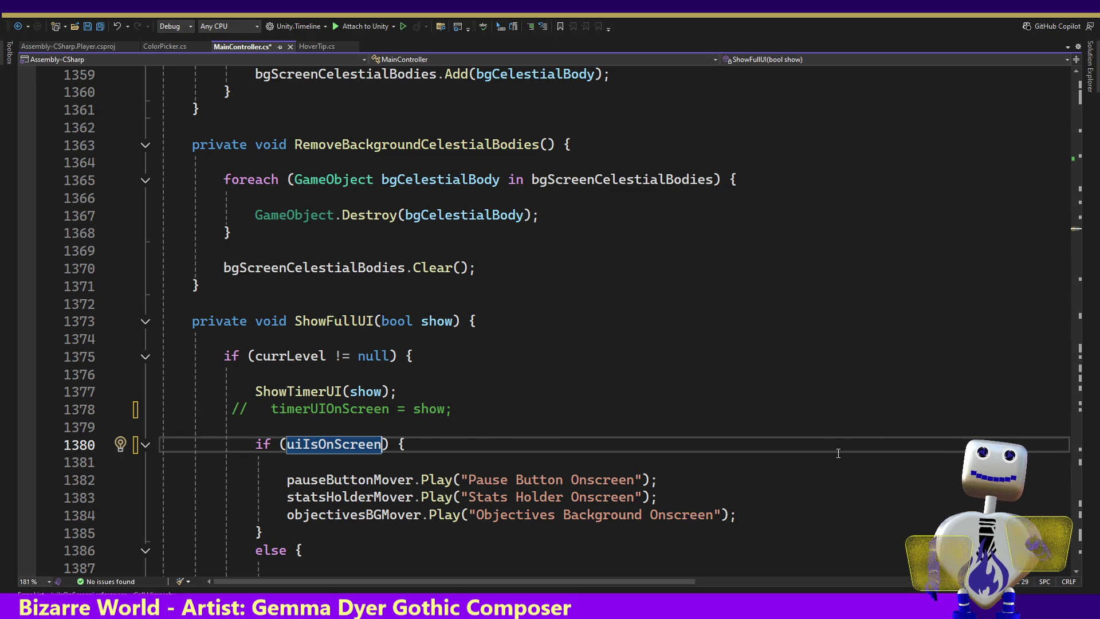
# Add uiIsOnScreen = show; as line 1393 after the else block.
pyautogui.click(1075, 573)
pyautogui.scroll(-3, 283, 551)
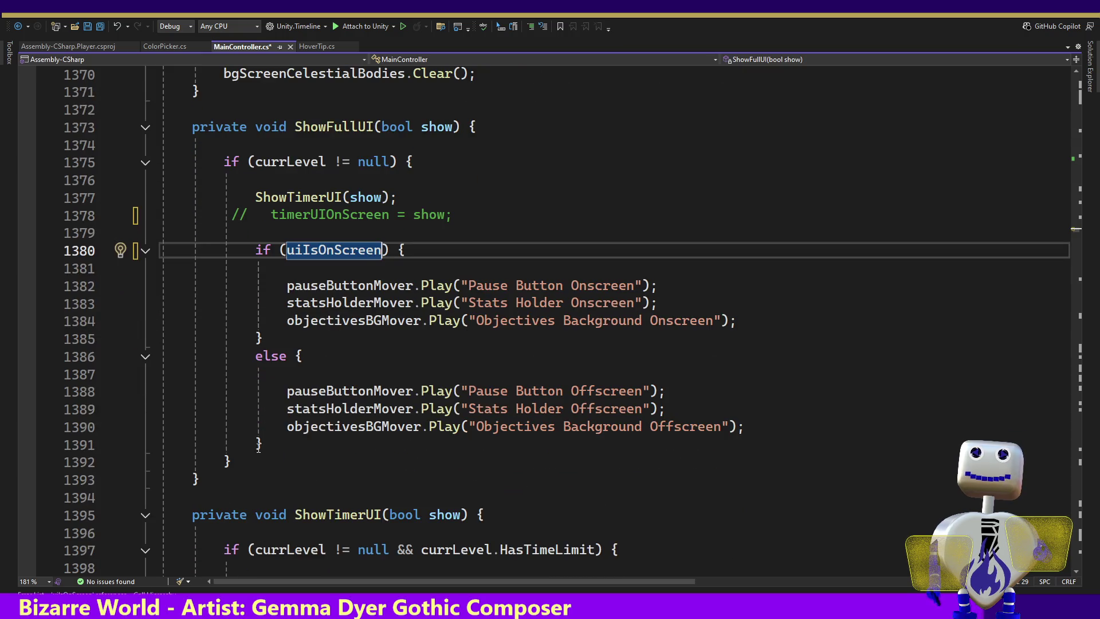
pyautogui.click(259, 446)
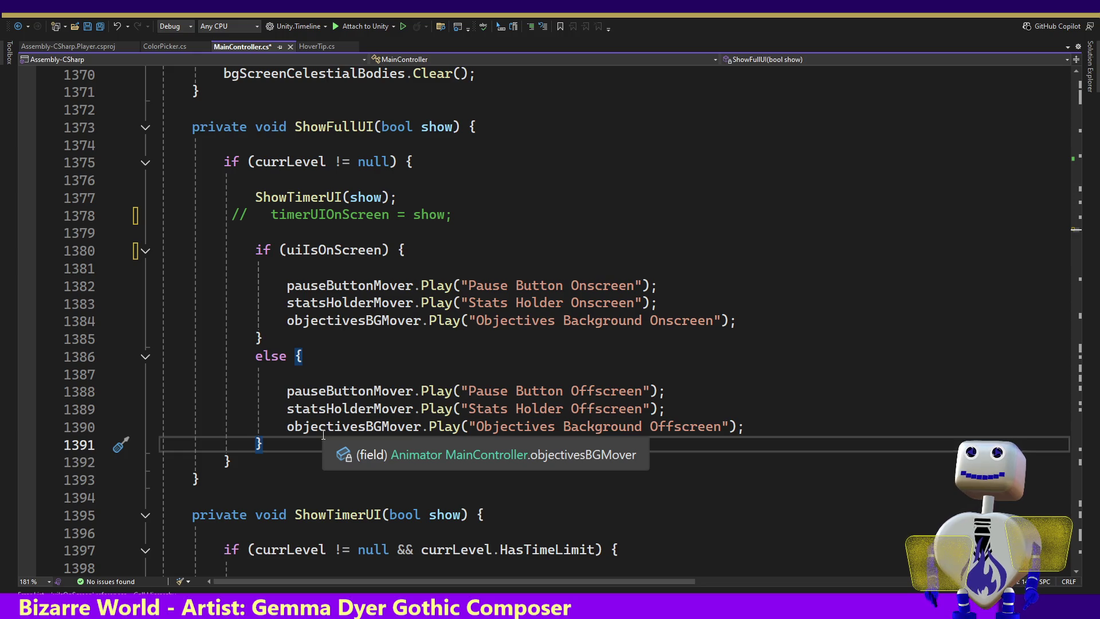
pyautogui.press('Return')
pyautogui.press('Return')
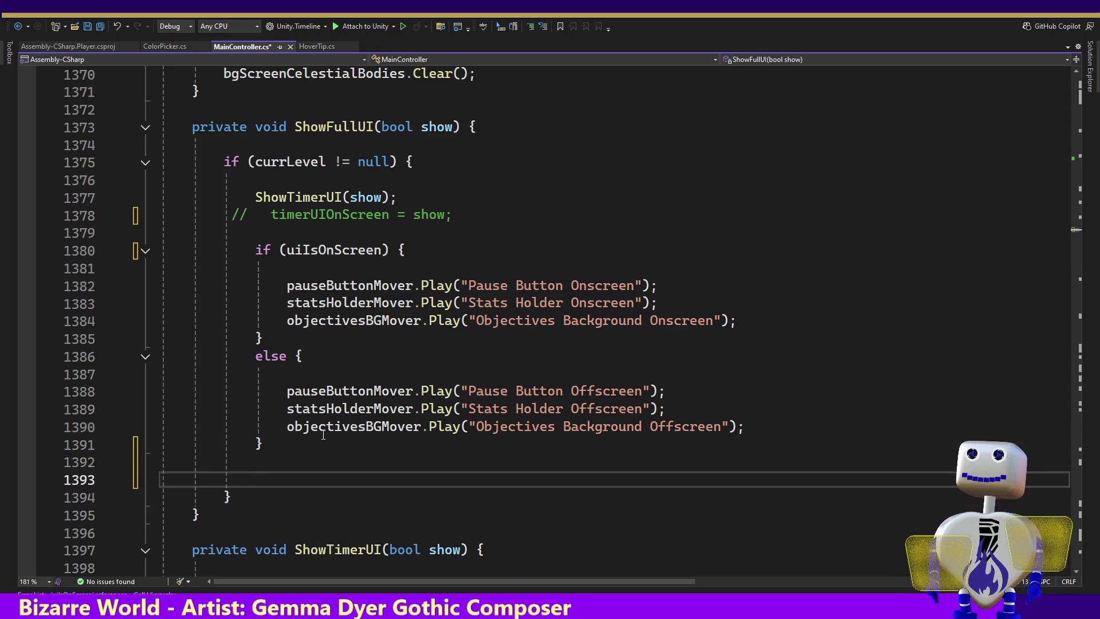
pyautogui.write('ui')
pyautogui.press('Tab')
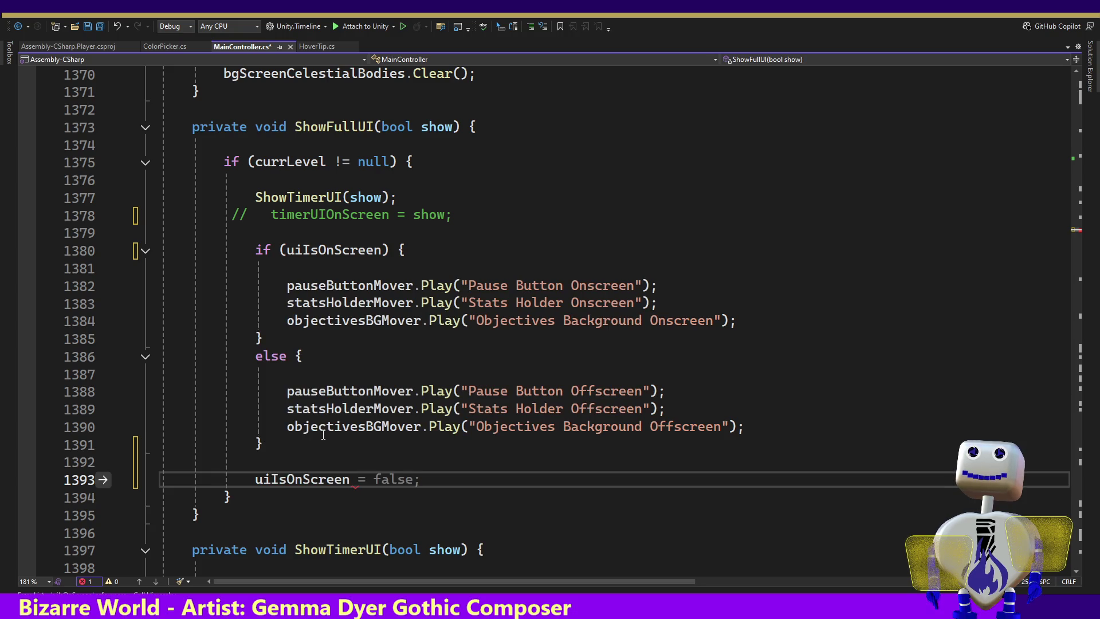
pyautogui.write('= s')
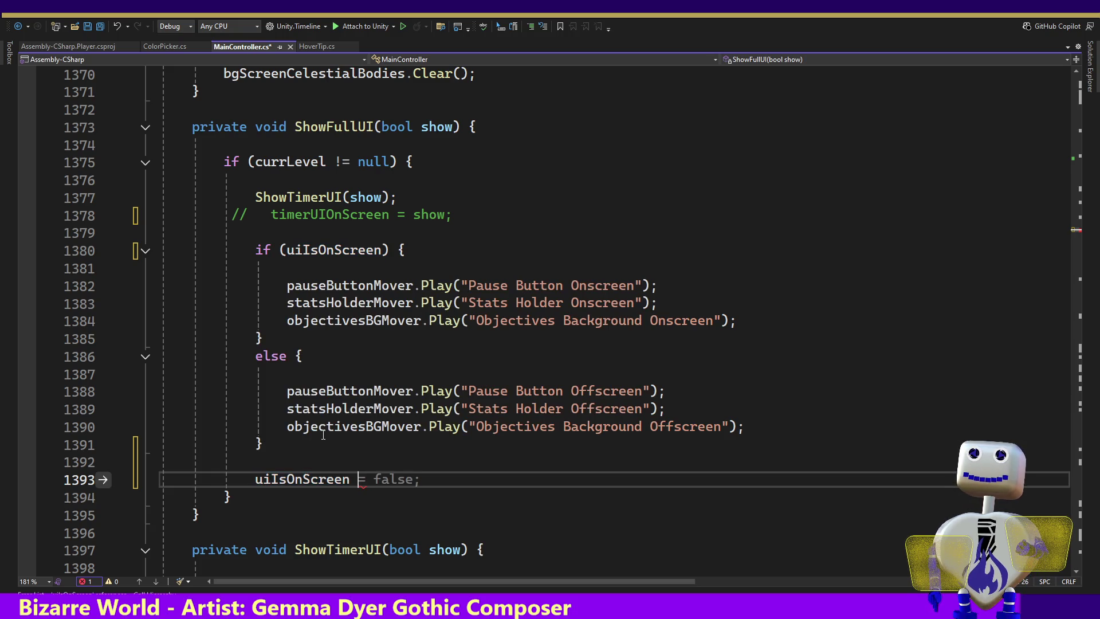
pyautogui.press('Tab')
pyautogui.write(';')
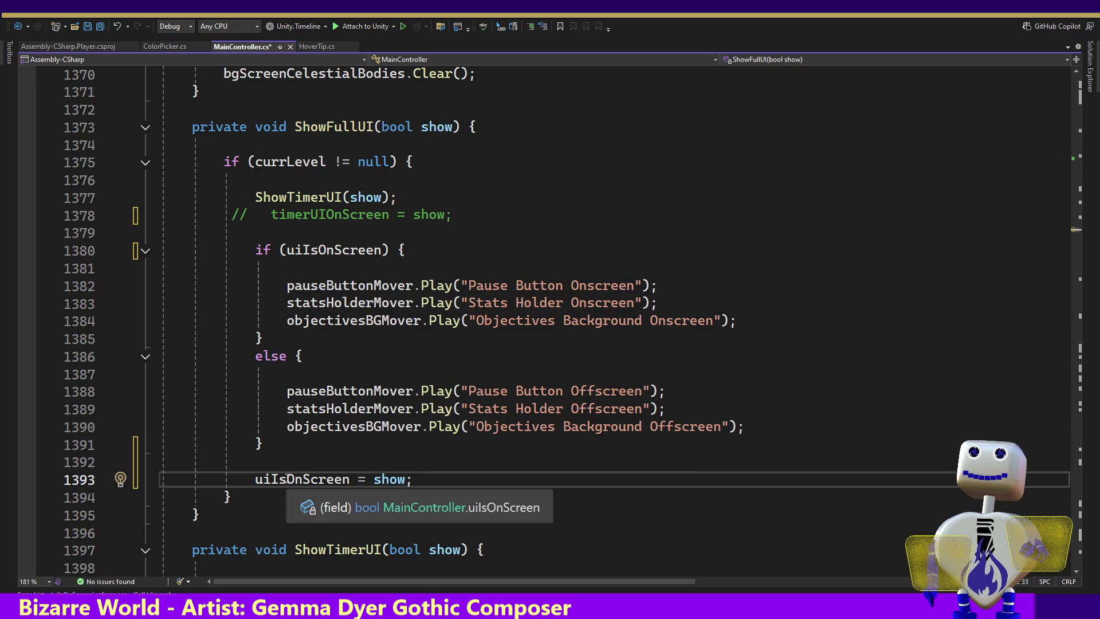
pyautogui.doubleClick(287, 479)
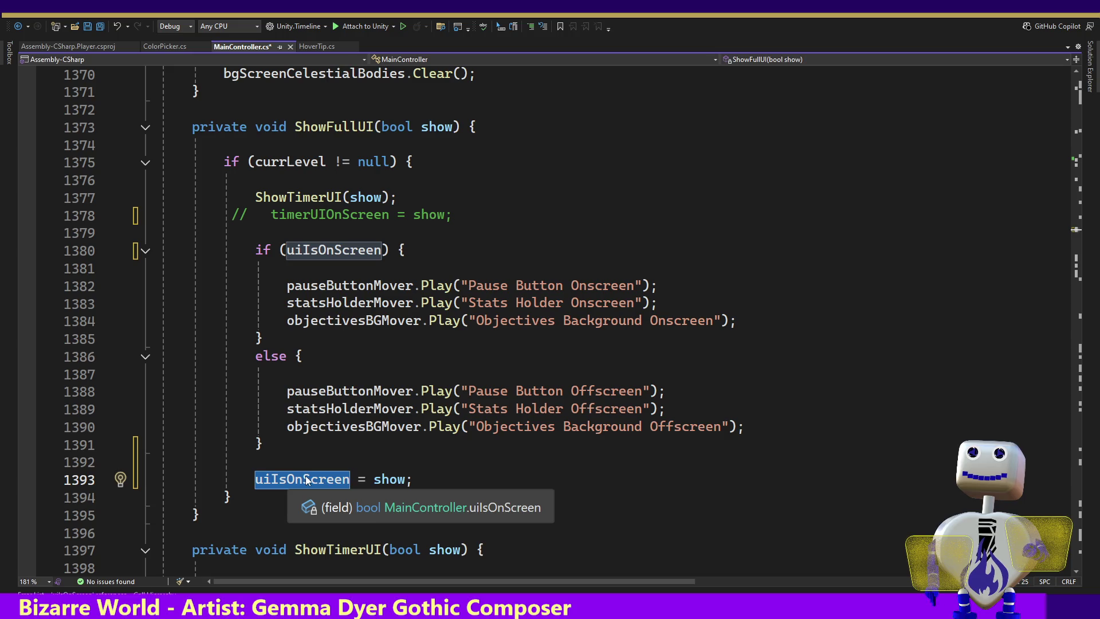
pyautogui.rightClick(308, 476)
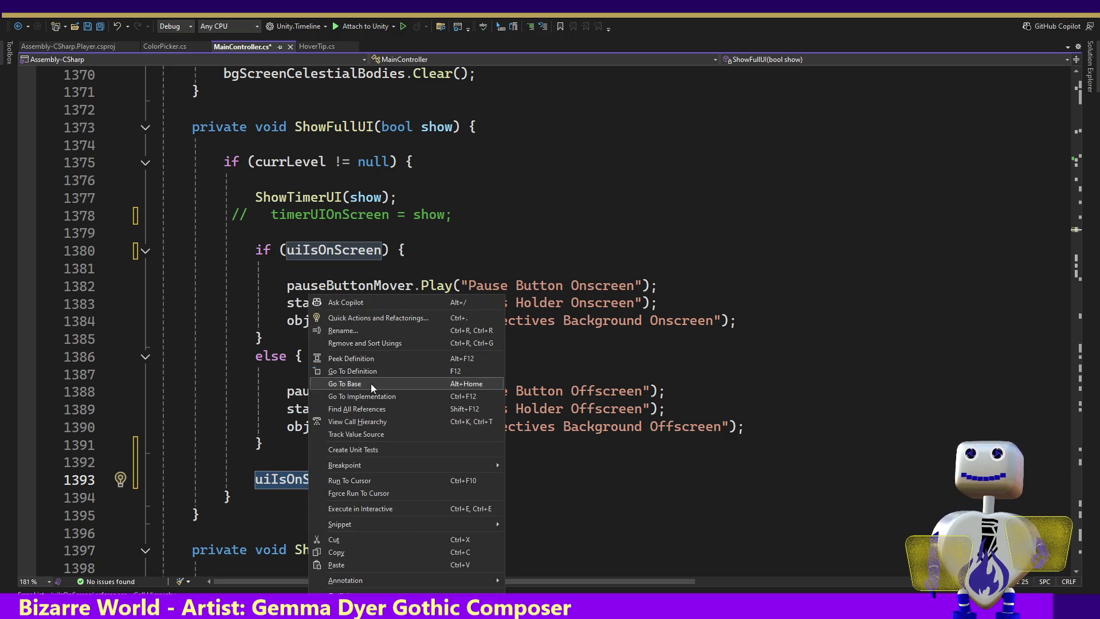
# At line 505, delete the uiIsOnScreen toggle and change the call to ShowFullUI(!uiIsOnScreen).
pyautogui.click(366, 408)
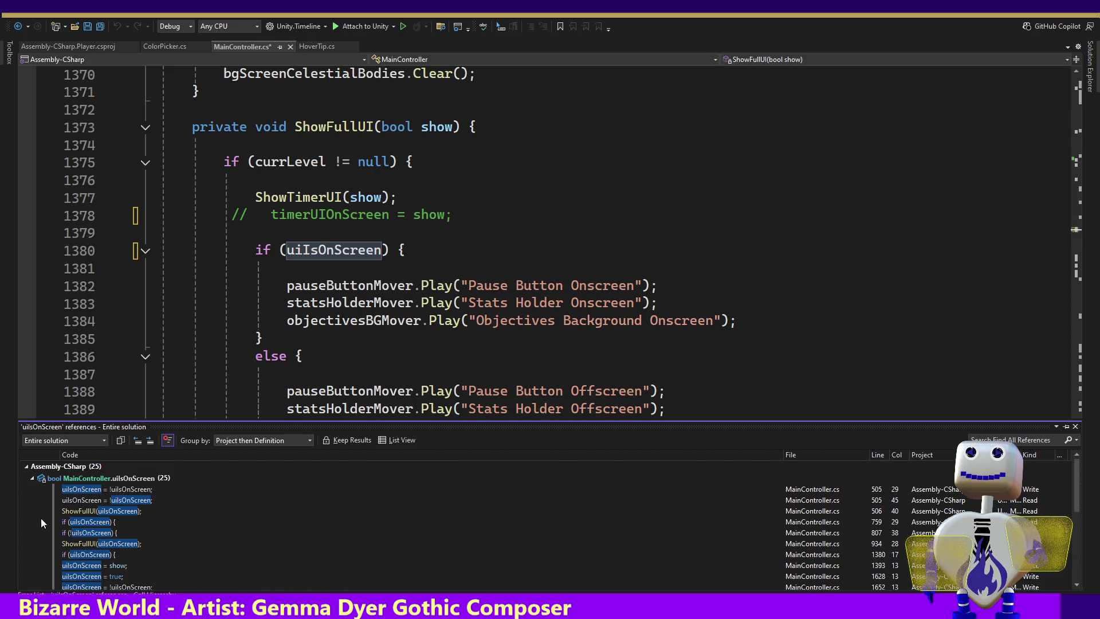
pyautogui.doubleClick(90, 490)
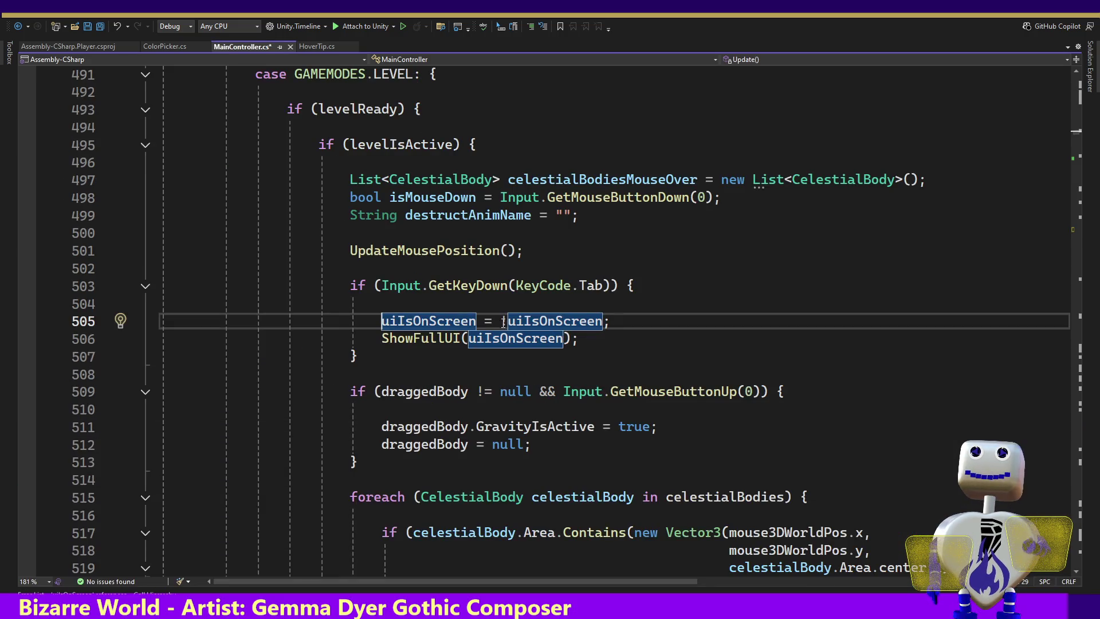
pyautogui.write('!')
pyautogui.click(467, 339)
pyautogui.write('!')
pyautogui.click(604, 320)
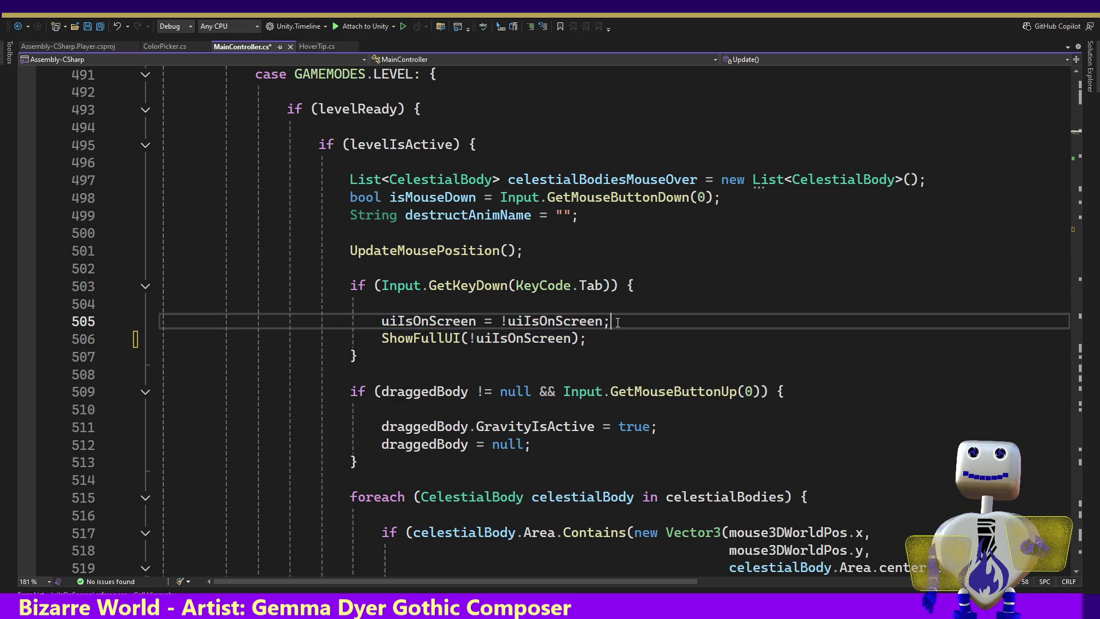
pyautogui.hotkey('shift', 'Up')
pyautogui.press('Delete')
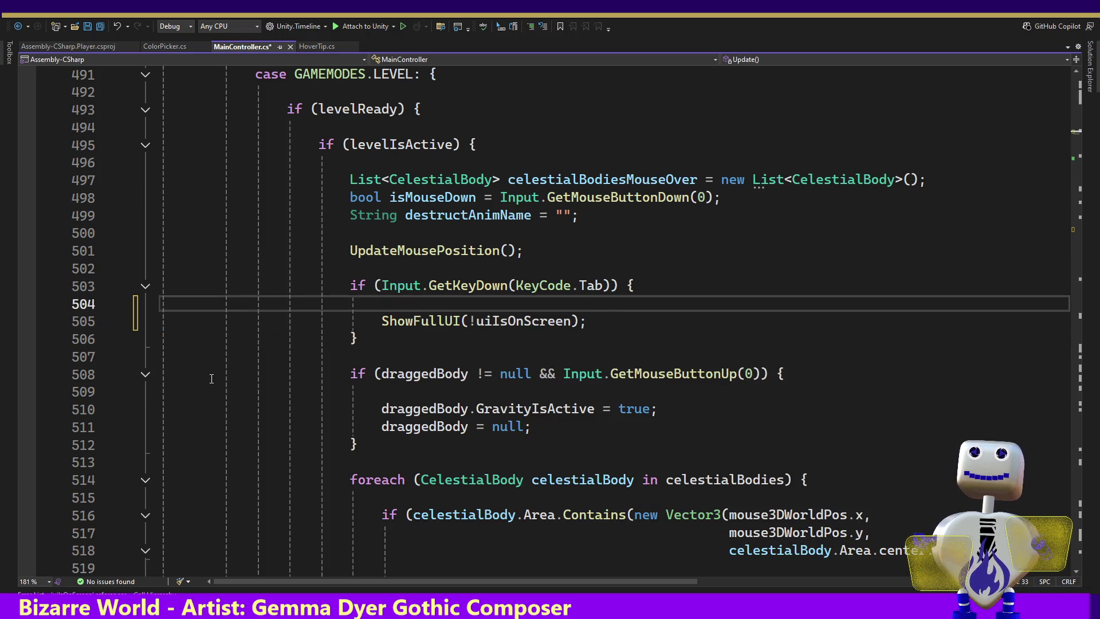
# Re-list uiIsOnScreen references and step through lines 758, 806, 933 and 1379 to the true assignment.
pyautogui.doubleClick(512, 322)
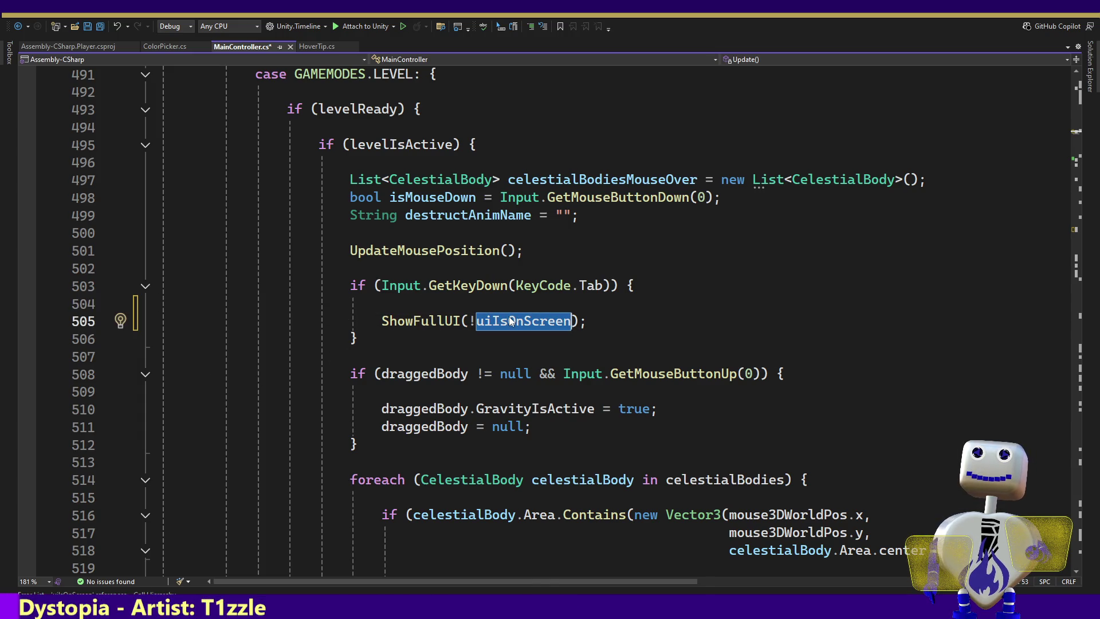
pyautogui.rightClick(512, 320)
pyautogui.click(558, 414)
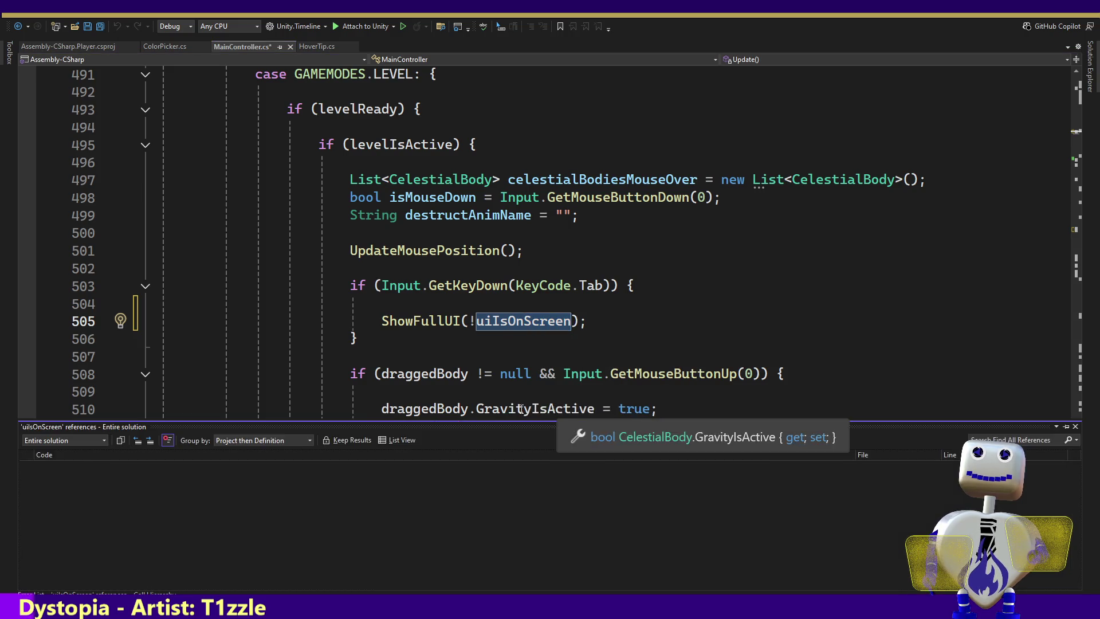
pyautogui.click(95, 502)
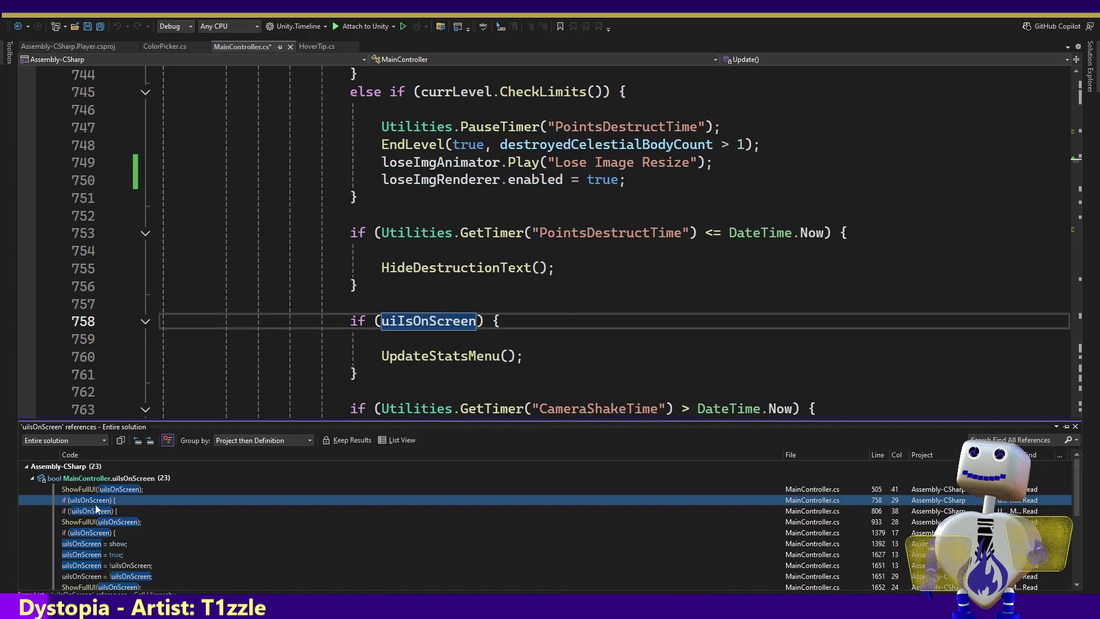
pyautogui.click(95, 512)
pyautogui.click(96, 521)
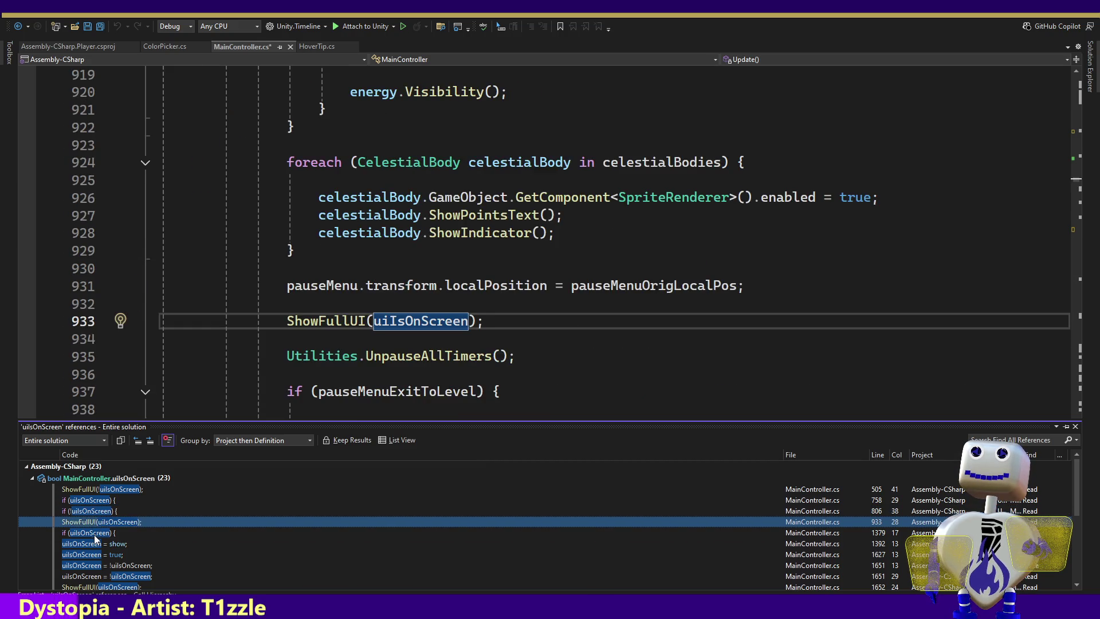
pyautogui.click(94, 533)
pyautogui.click(96, 544)
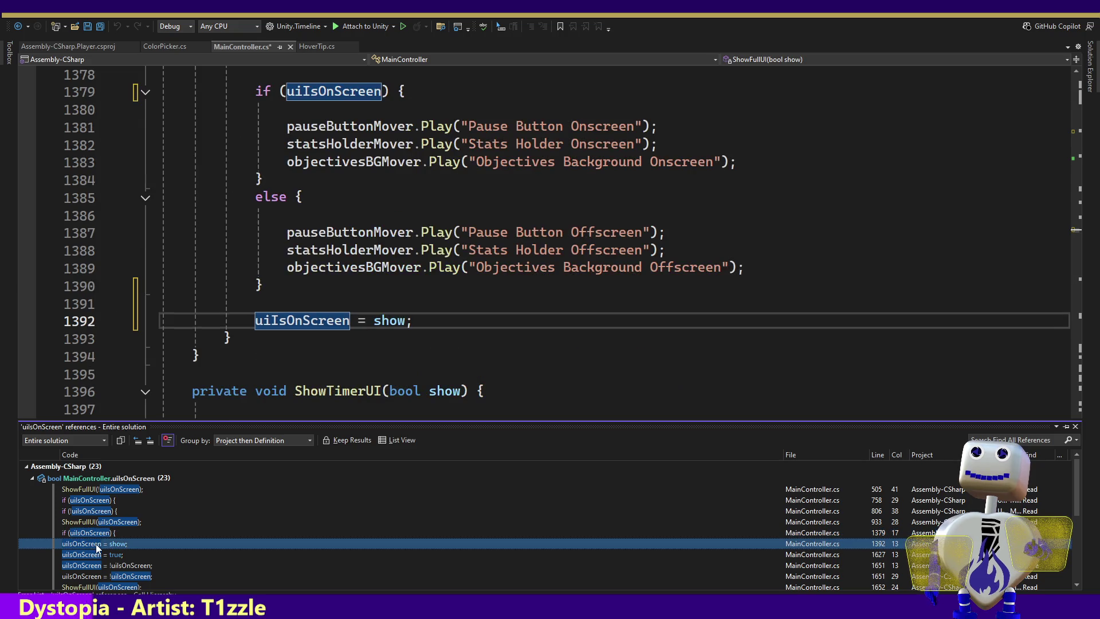
pyautogui.click(95, 554)
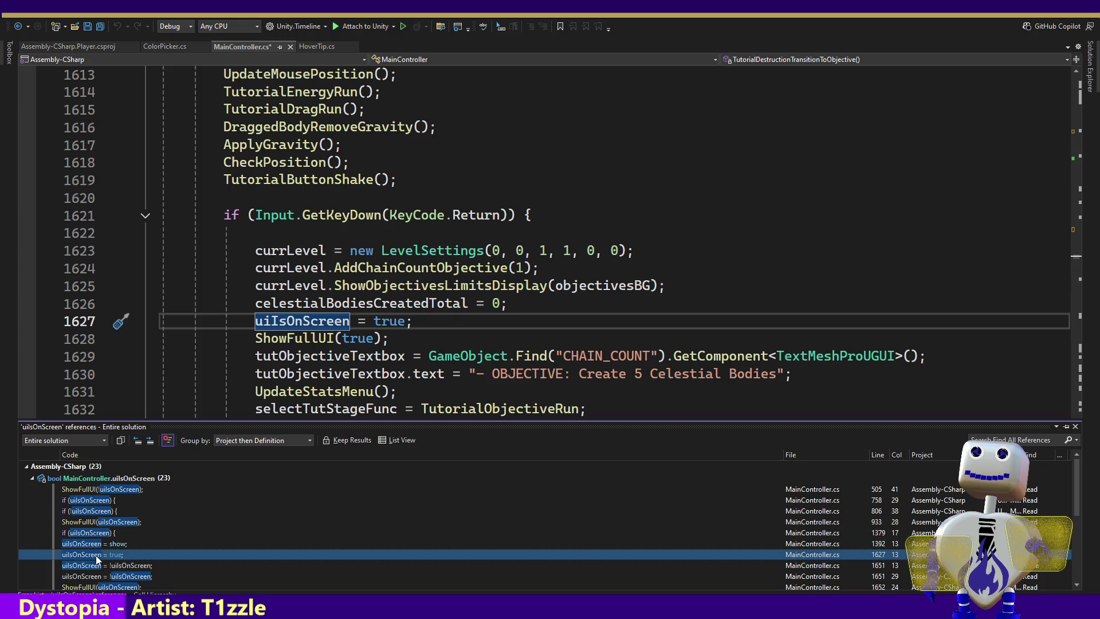
# Delete the tutorial's uiIsOnScreen = true line before ShowFullUI(true).
pyautogui.click(431, 324)
pyautogui.moveTo(430, 323); pyautogui.dragTo(518, 306)
pyautogui.press('BackSpace')
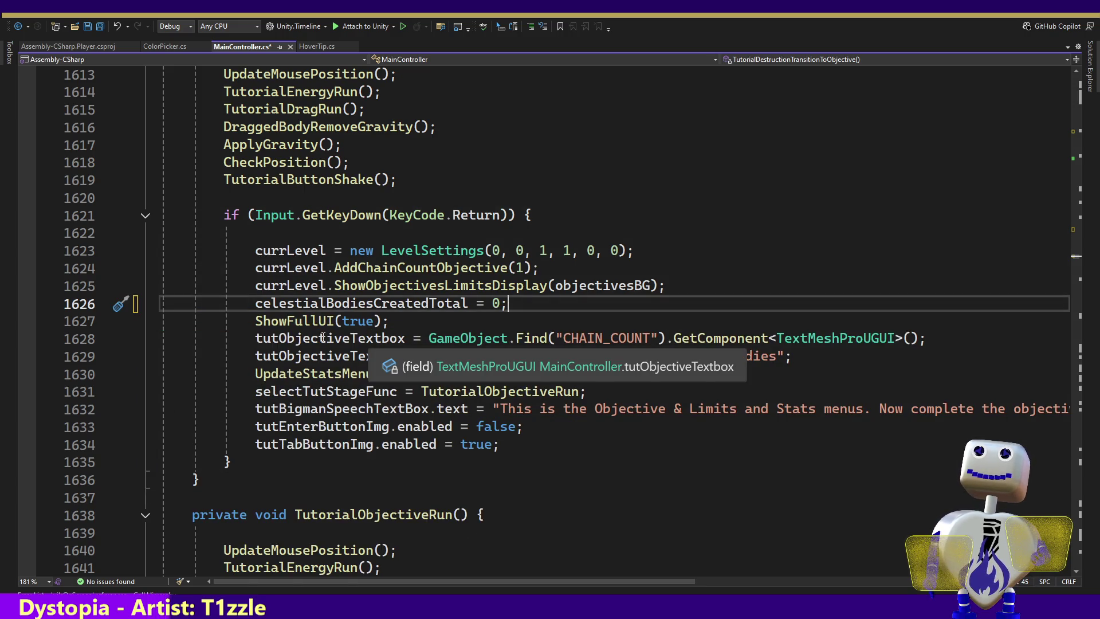
pyautogui.doubleClick(298, 321)
pyautogui.press('F12')
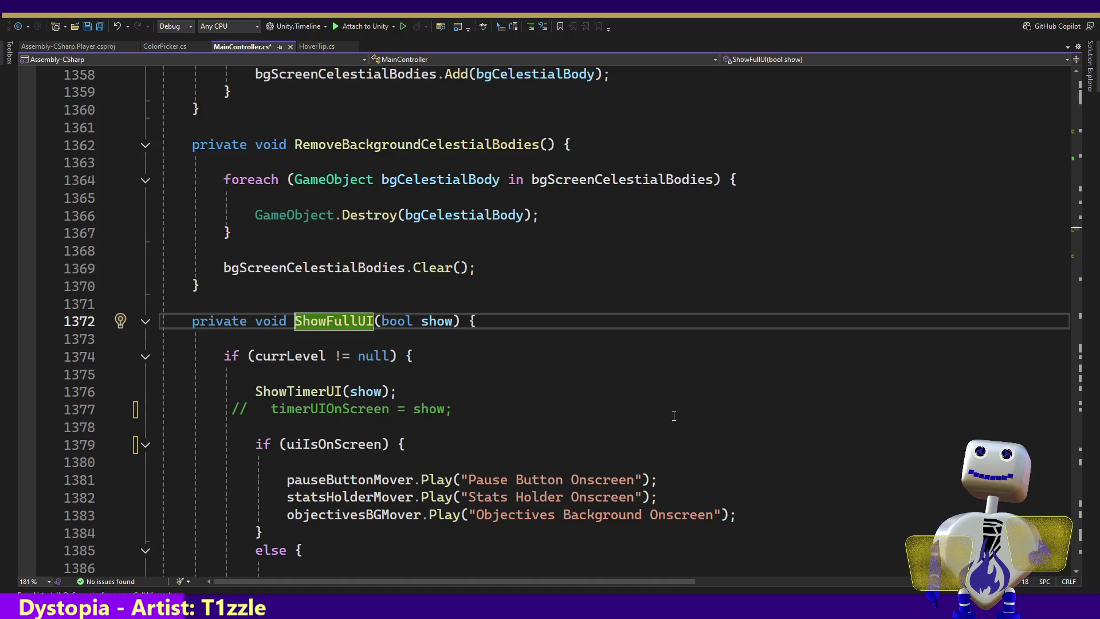
pyautogui.doubleClick(367, 445)
pyautogui.rightClick(363, 445)
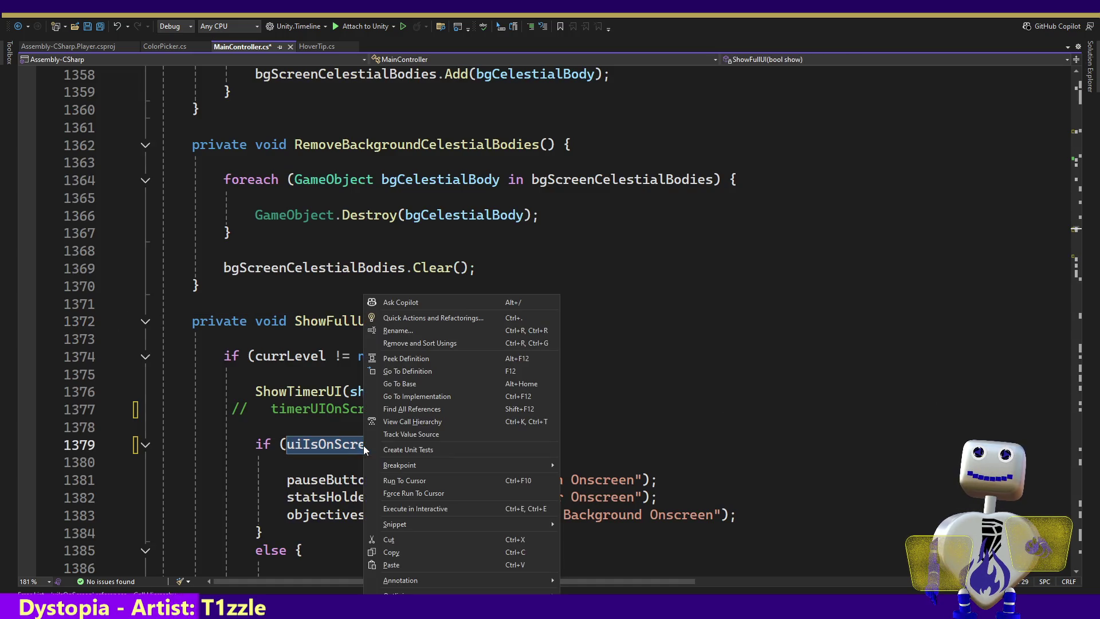
# At line 1650, pass !uiIsOnScreen to ShowFullUI, delete the toggle line, and save MainController.cs.
pyautogui.click(404, 409)
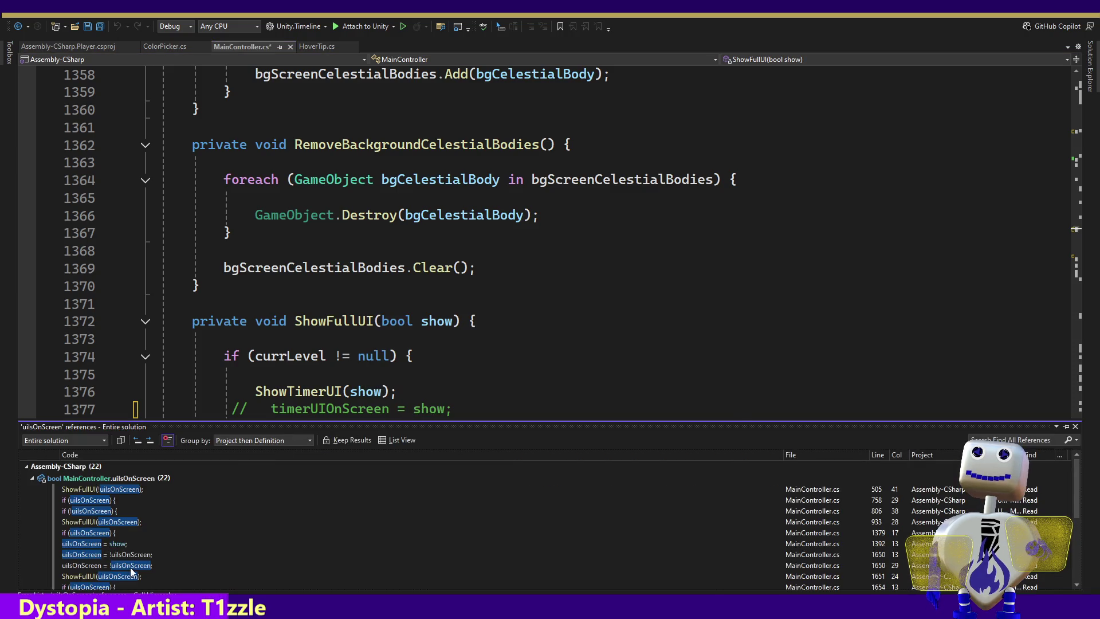
pyautogui.click(107, 553)
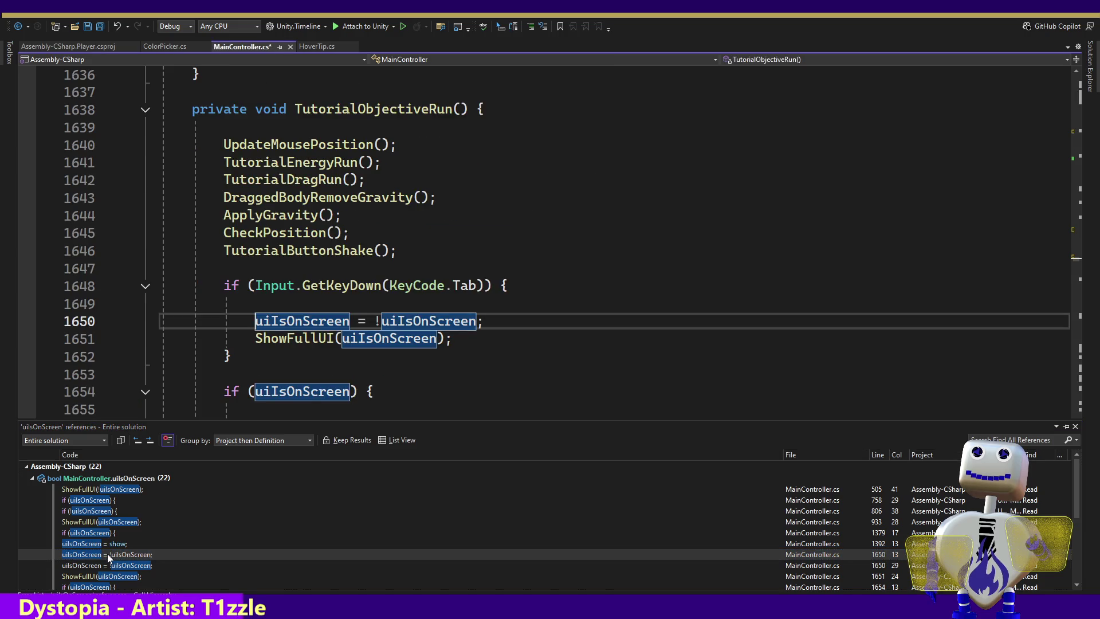
pyautogui.press('Escape')
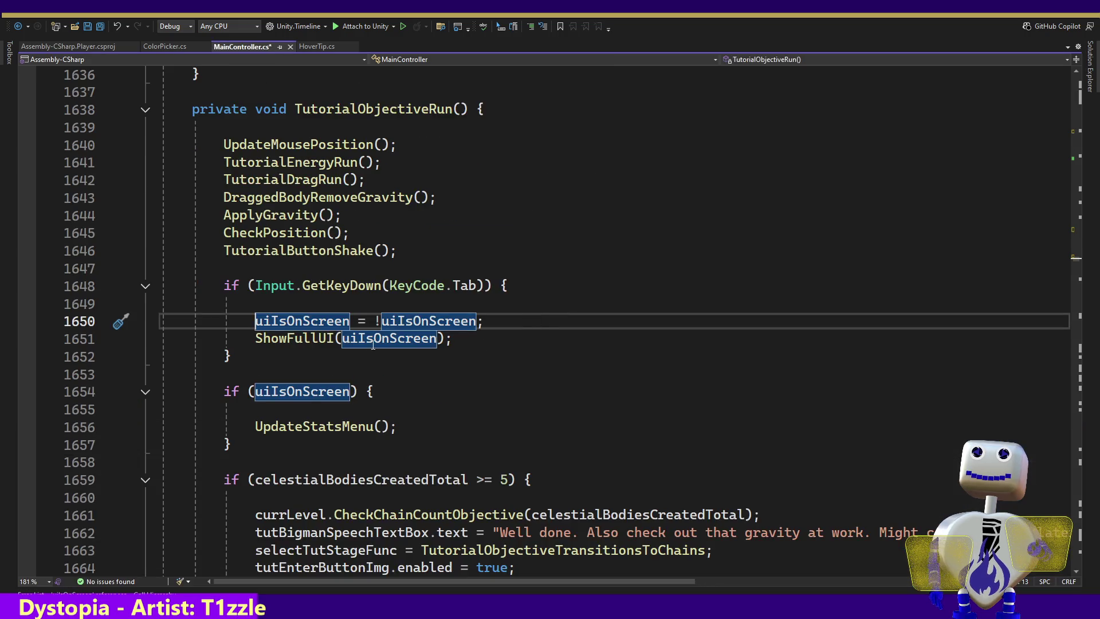
pyautogui.click(342, 338)
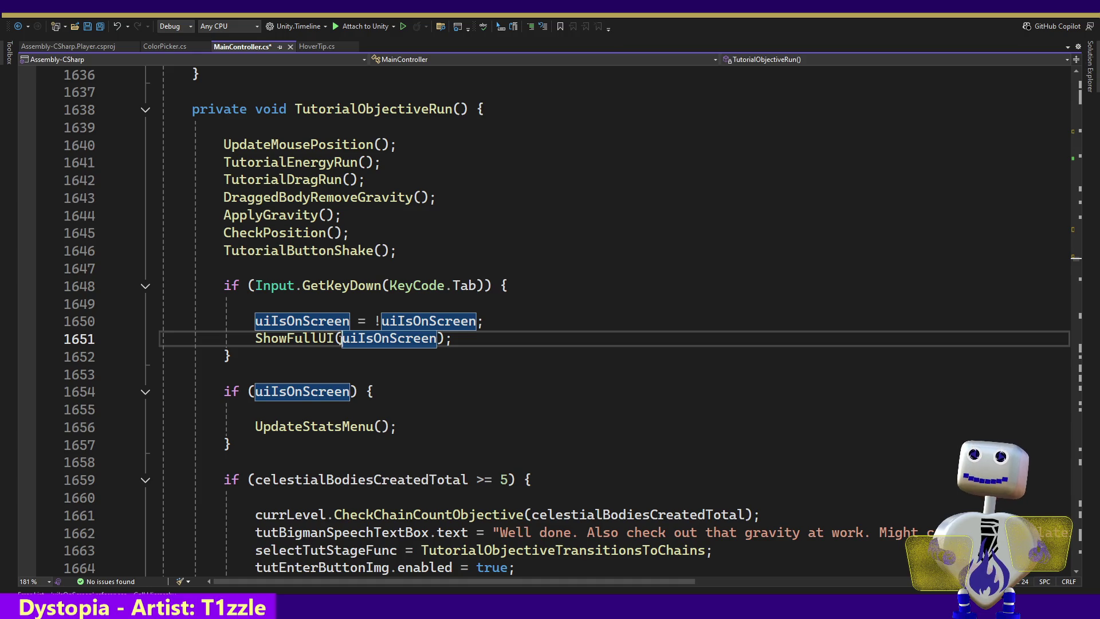
pyautogui.write('!')
pyautogui.click(503, 328)
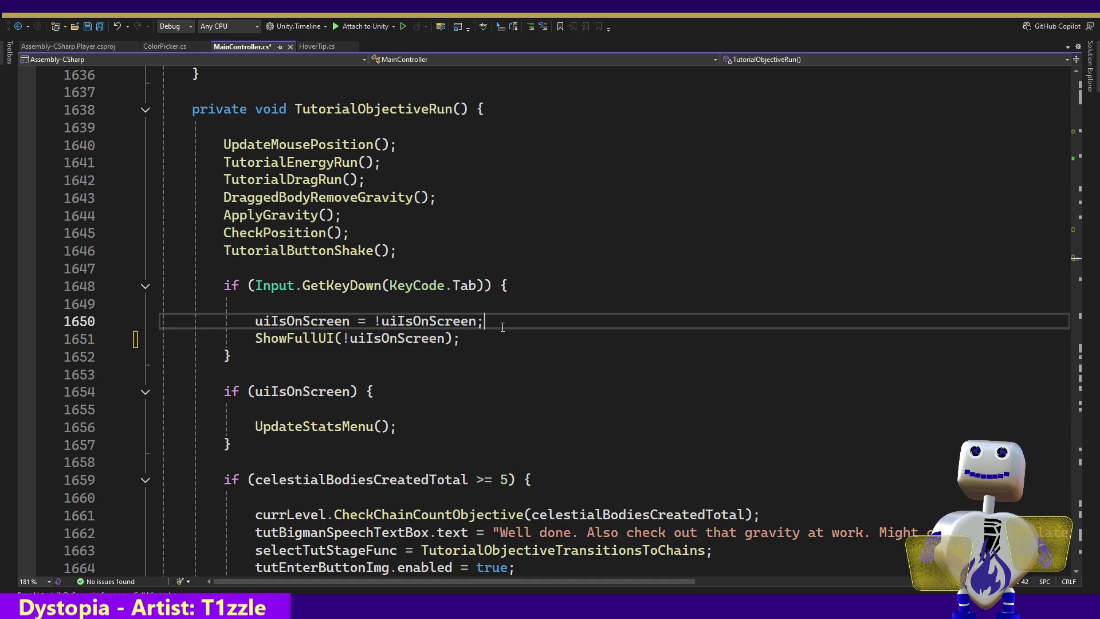
pyautogui.moveTo(502, 327); pyautogui.dragTo(507, 309)
pyautogui.press('BackSpace')
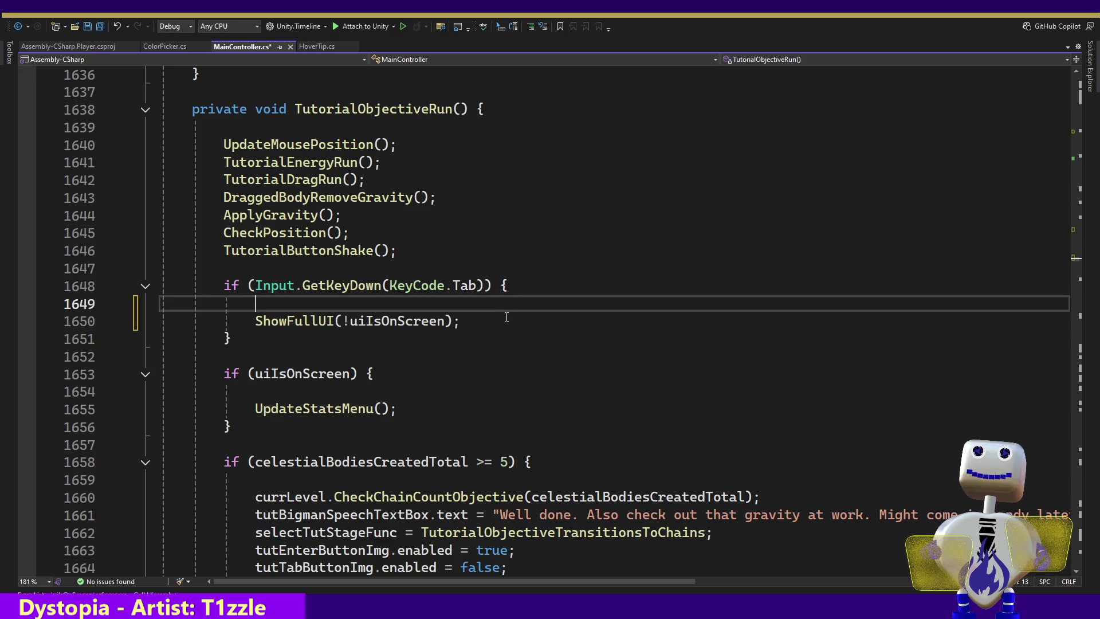
pyautogui.hotkey('ctrl', 's')
# List uiIsOnScreen references again and step to the hits at lines 1650 and 1653.
pyautogui.keyDown('ctrl'); pyautogui.click(393, 327); pyautogui.keyUp('ctrl')
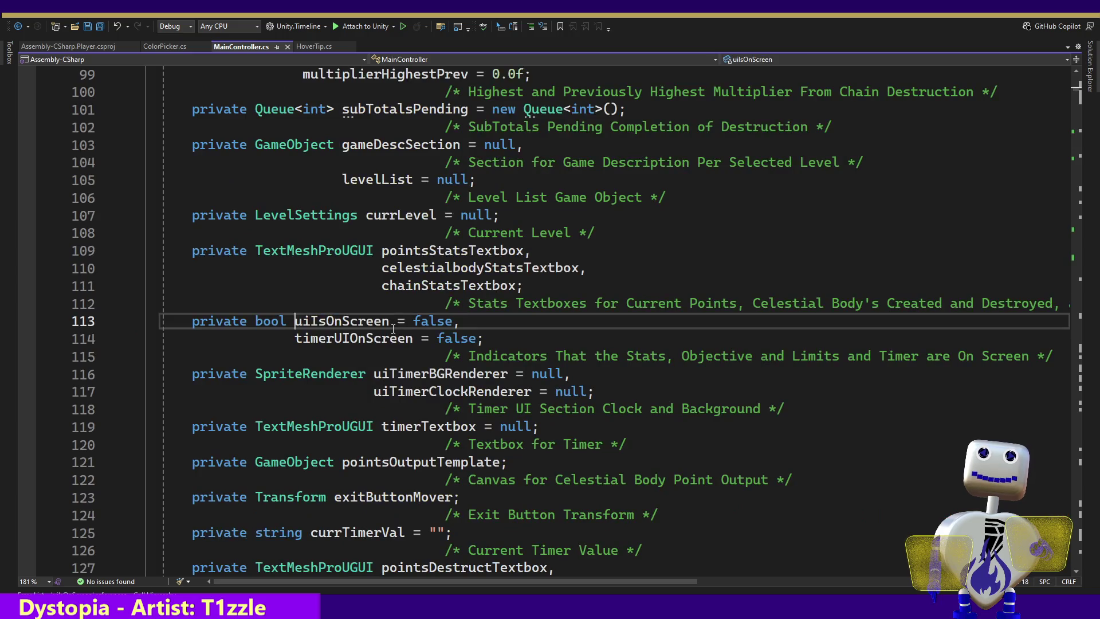
pyautogui.rightClick(345, 323)
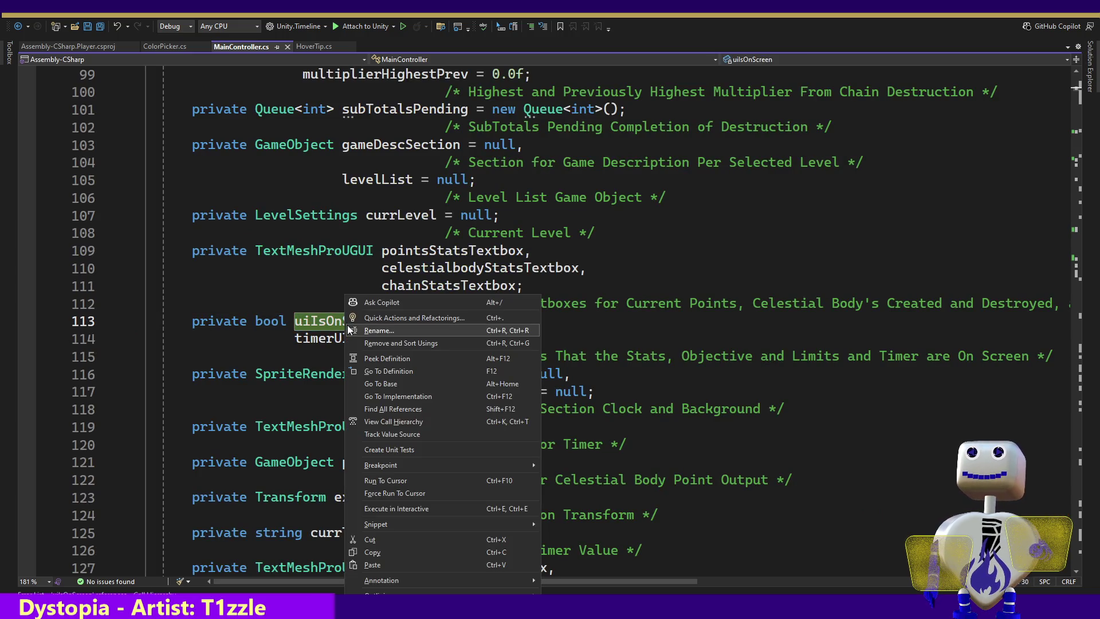
pyautogui.click(381, 408)
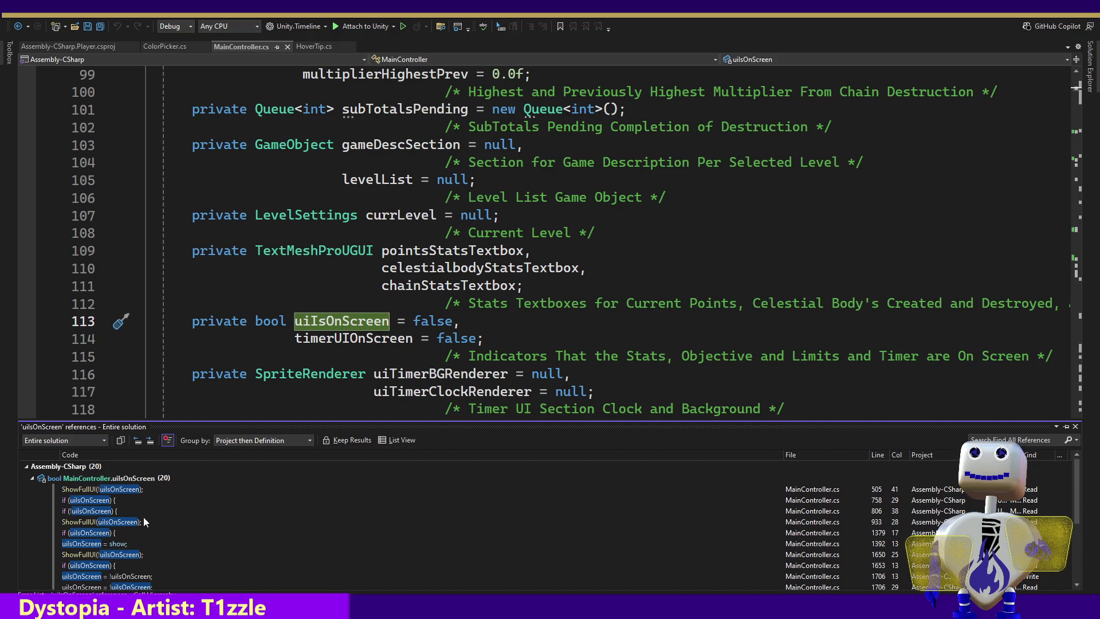
pyautogui.click(118, 555)
pyautogui.click(110, 566)
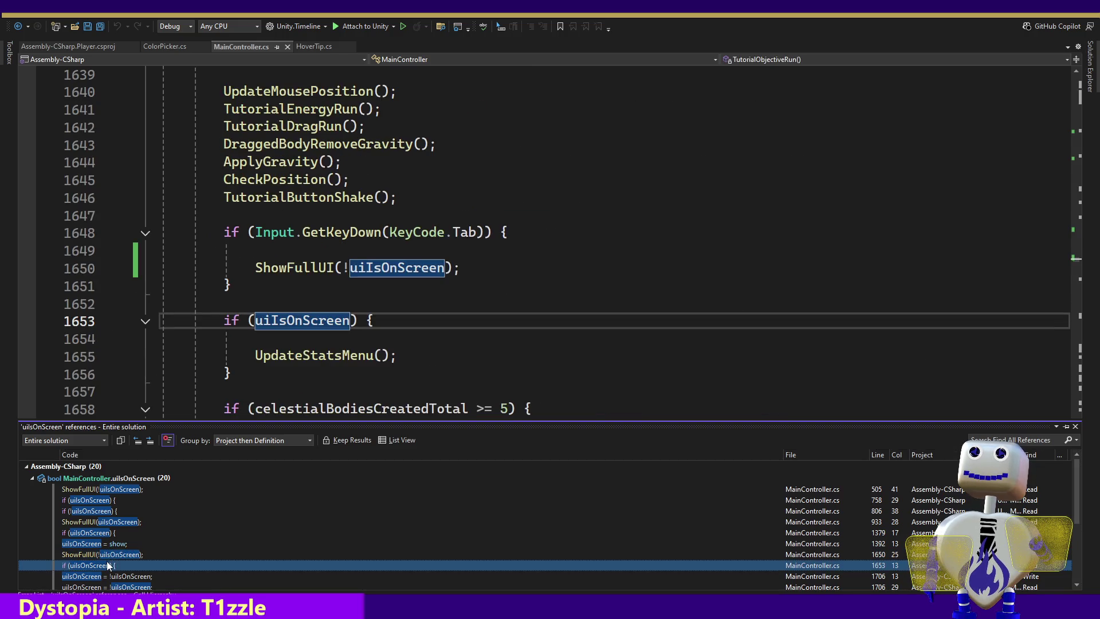
# In TutorialChainsRun, pass !uiIsOnScreen to ShowFullUI on line 1707 and delete the toggle line.
pyautogui.click(112, 576)
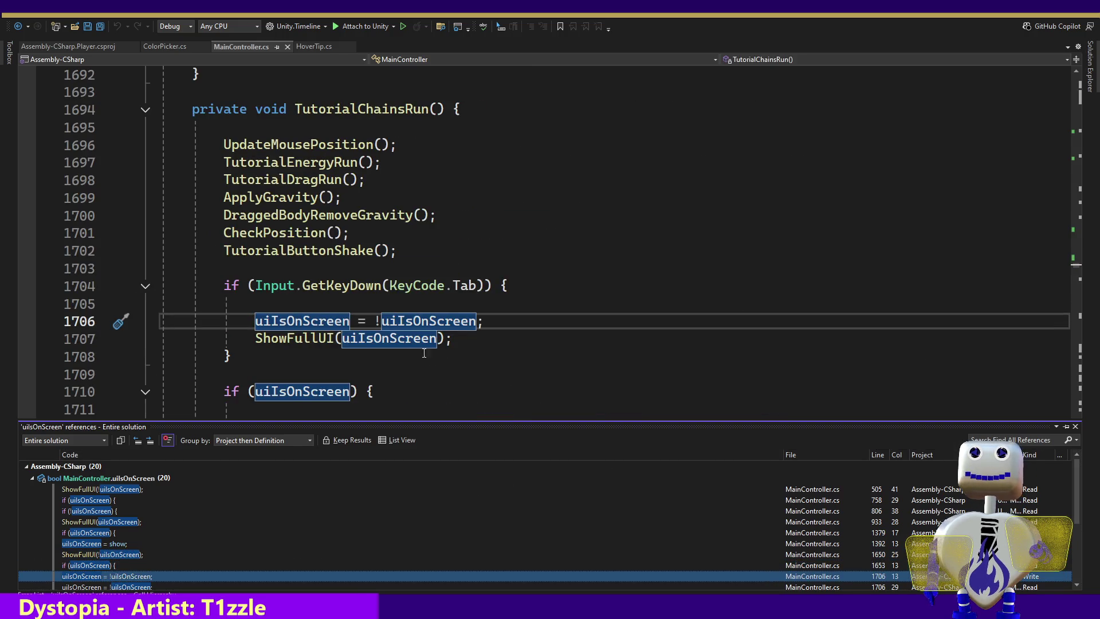
pyautogui.click(341, 339)
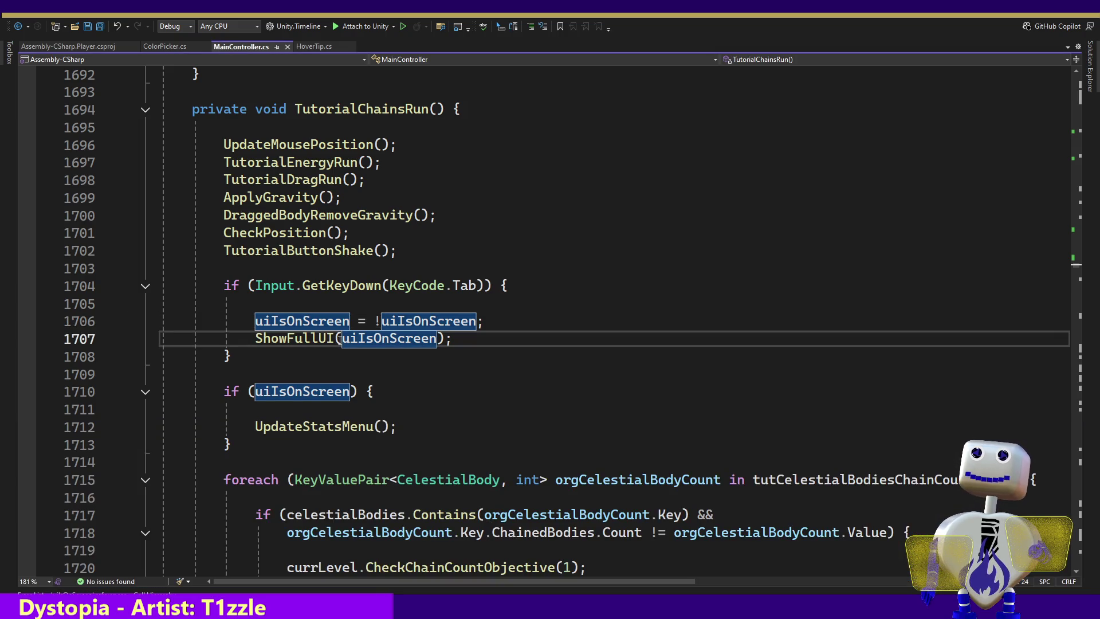
pyautogui.write('!')
pyautogui.moveTo(506, 321); pyautogui.dragTo(506, 310)
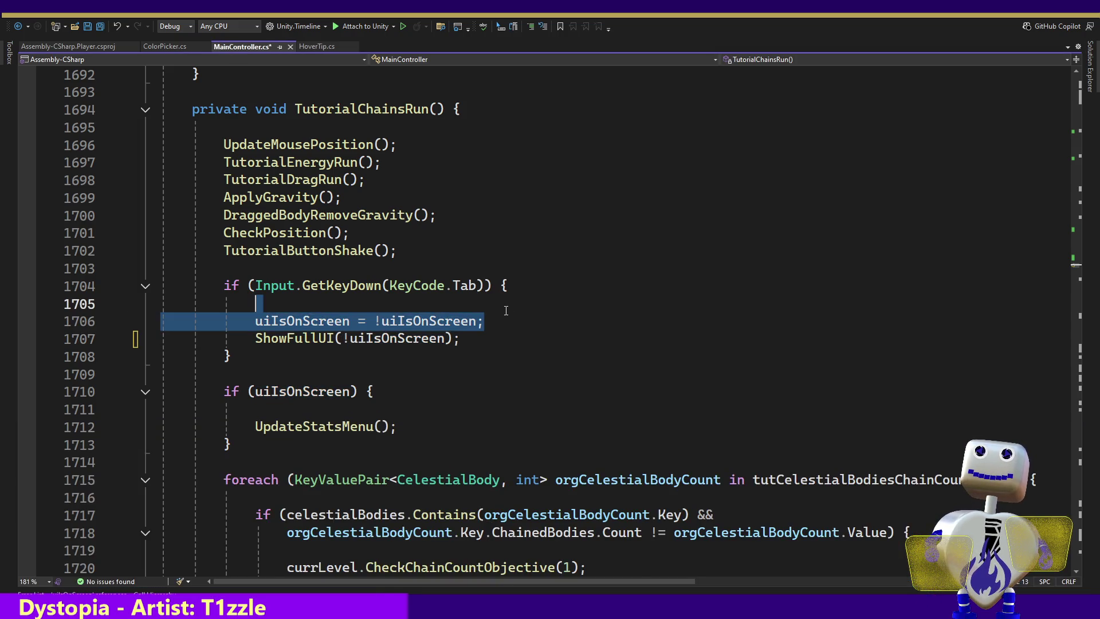
pyautogui.press('BackSpace')
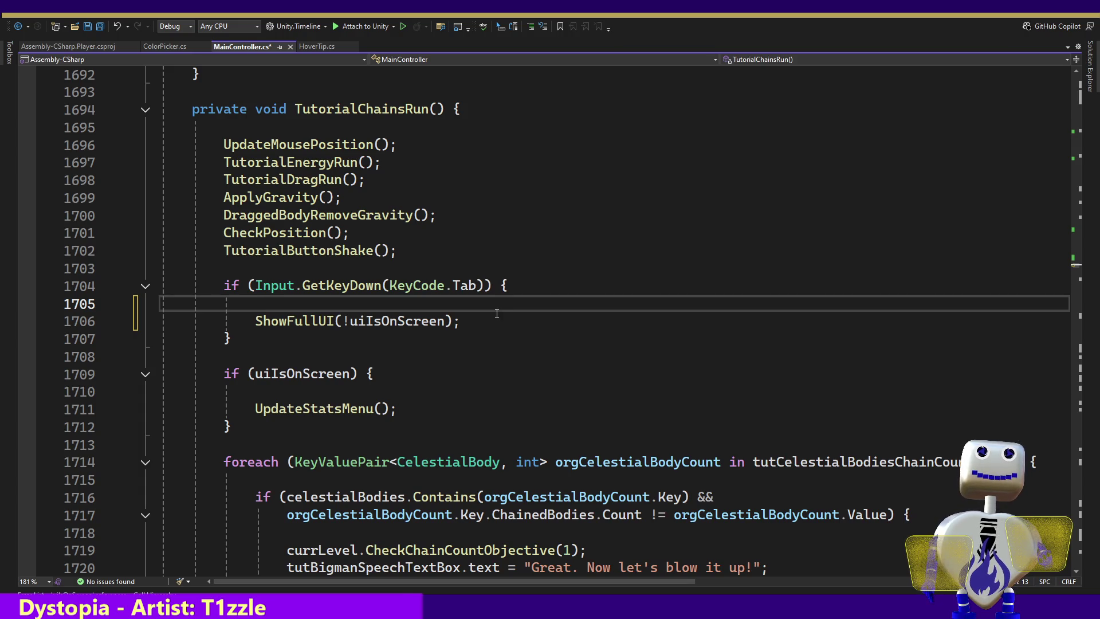
# Via the references list, reach TutorialChainDestructionRun's line 1763 toggle, add ! in ShowFullUI, and delete the toggle.
pyautogui.click(368, 324)
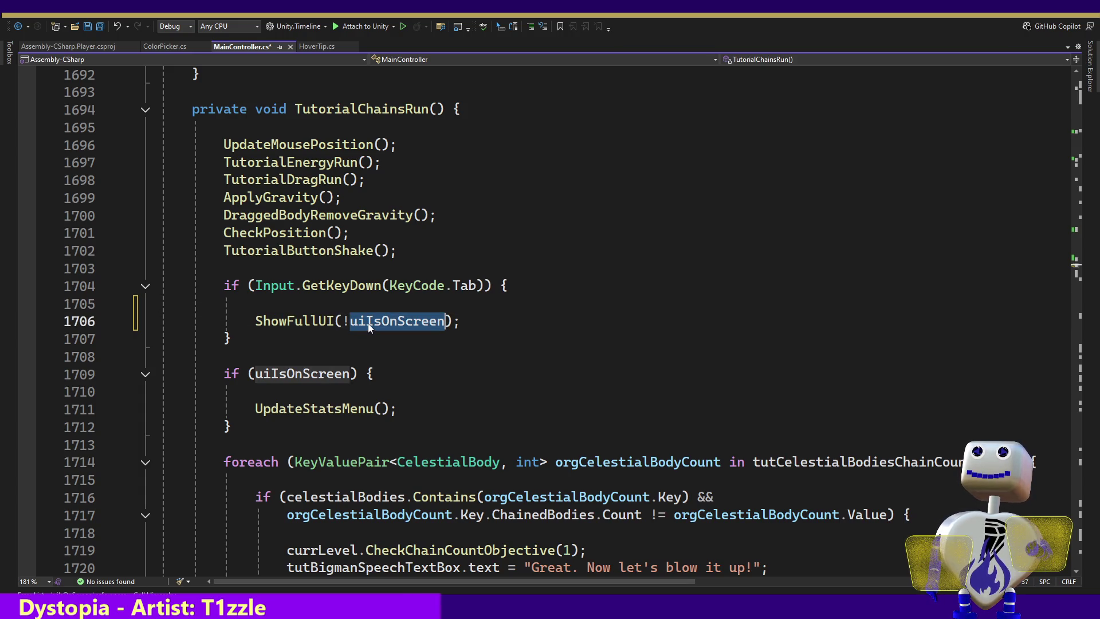
pyautogui.rightClick(375, 321)
pyautogui.click(413, 408)
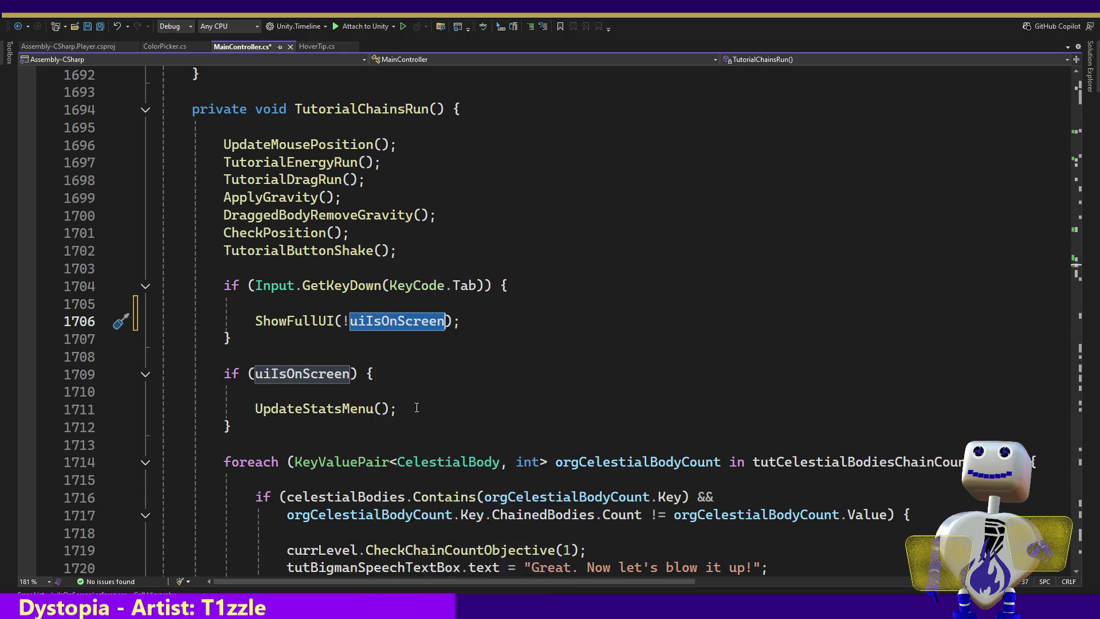
pyautogui.moveTo(1075, 461); pyautogui.dragTo(1075, 513)
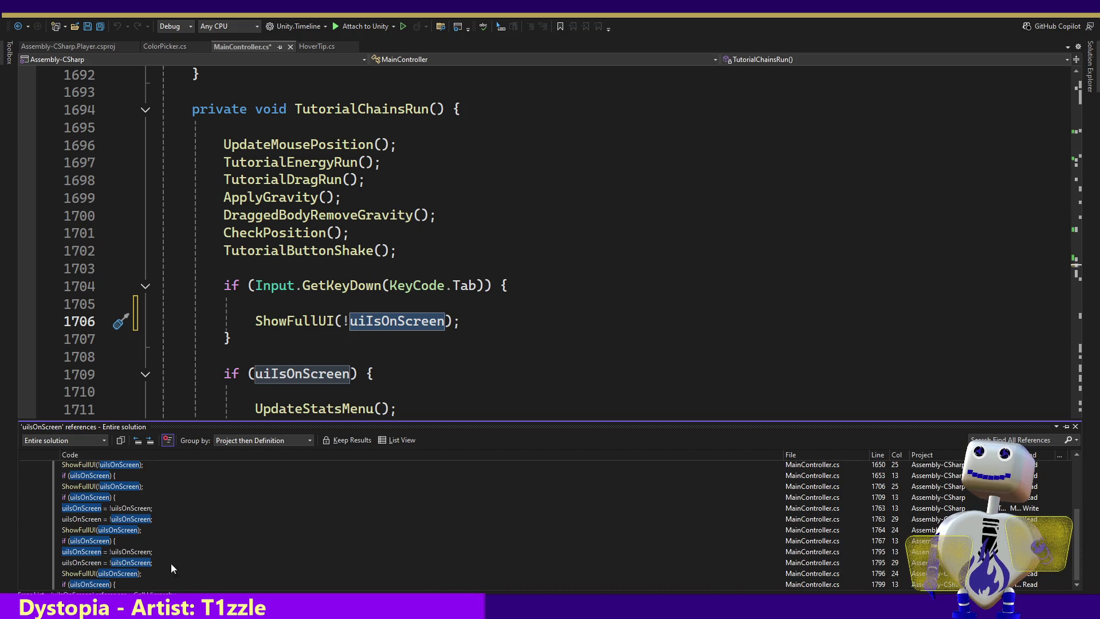
pyautogui.doubleClick(101, 509)
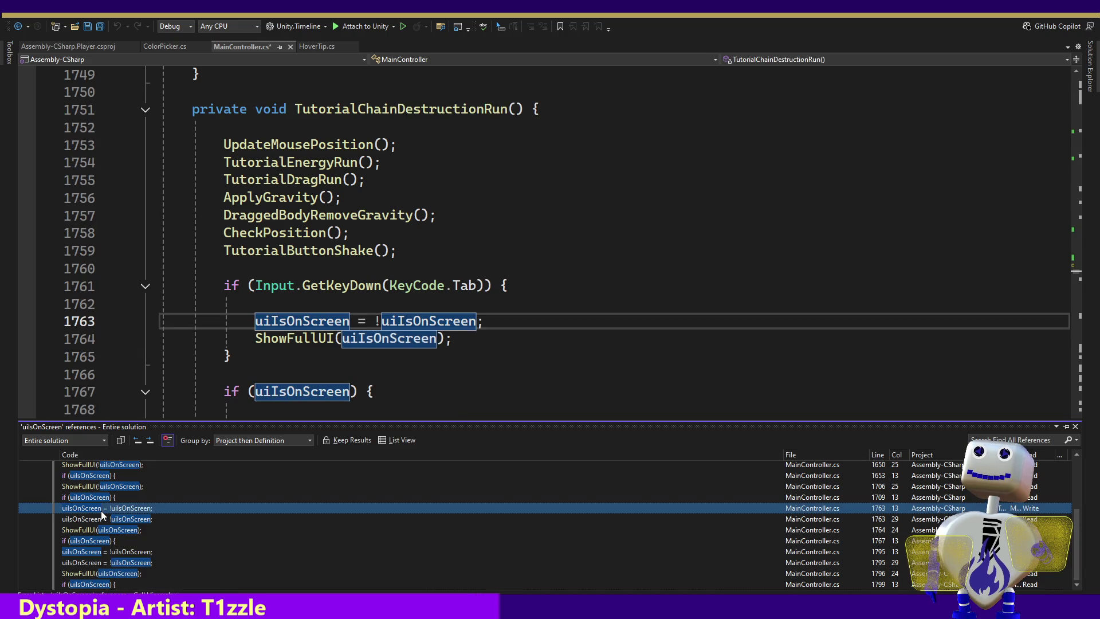
pyautogui.click(343, 338)
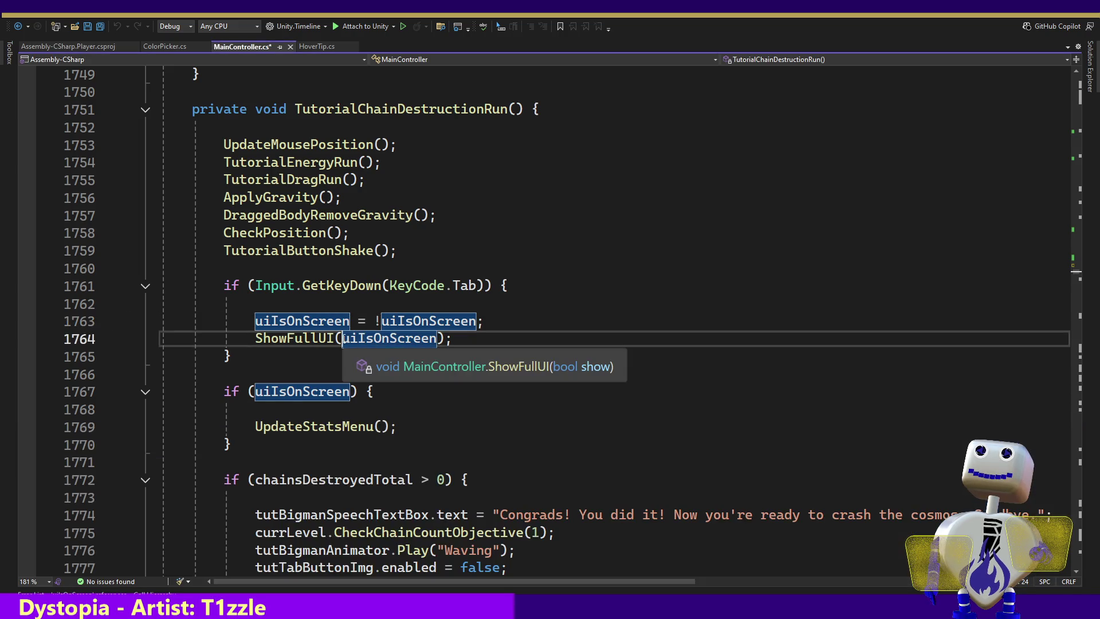
pyautogui.write('!')
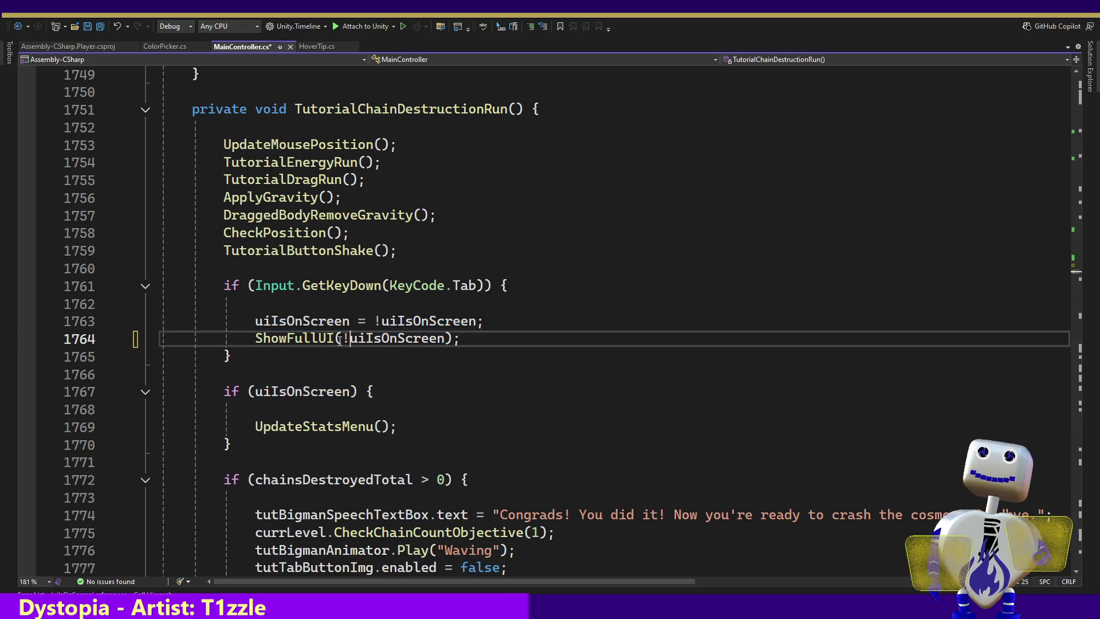
pyautogui.click(498, 321)
pyautogui.hotkey('shift', 'Up')
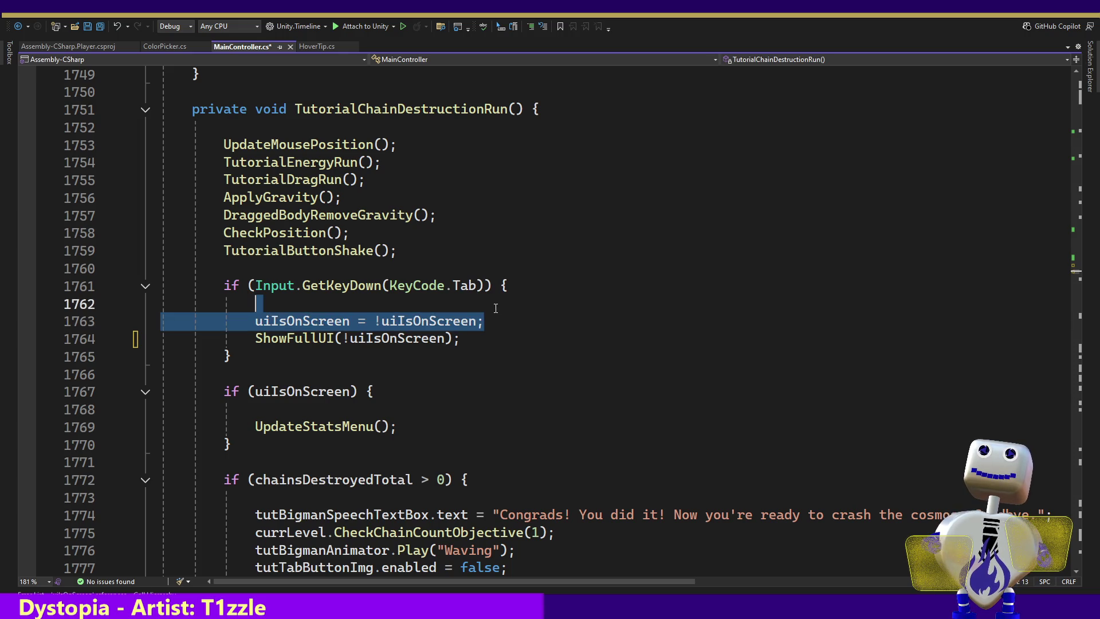
pyautogui.press('BackSpace')
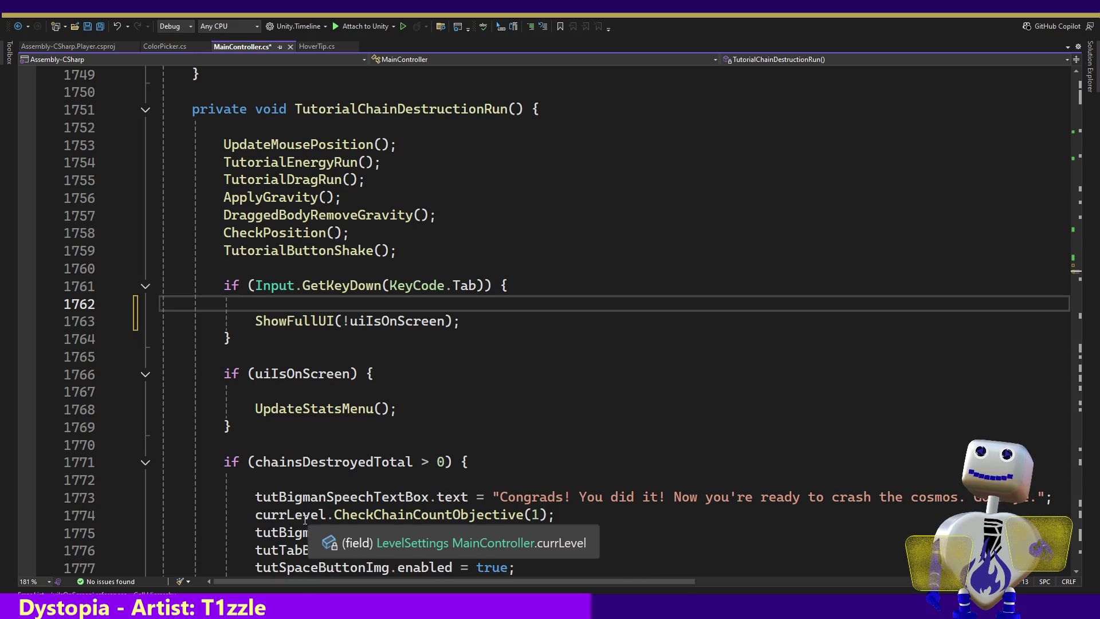
pyautogui.doubleClick(392, 323)
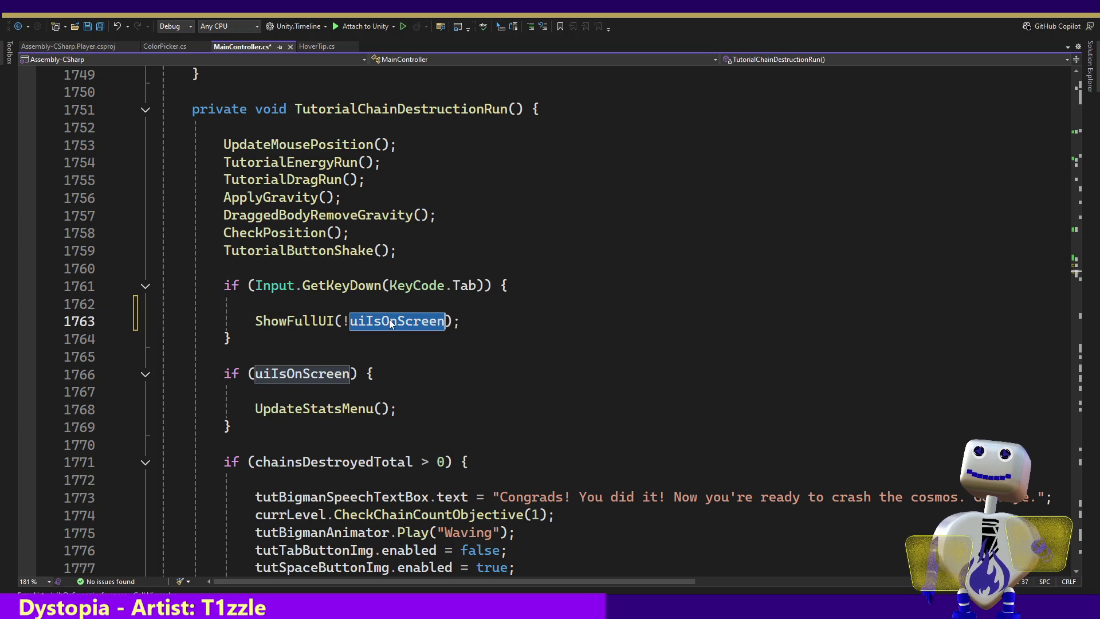
# In TutorialEnd, add ! to the ShowFullUI argument and delete the uiIsOnScreen toggle line.
pyautogui.rightClick(391, 322)
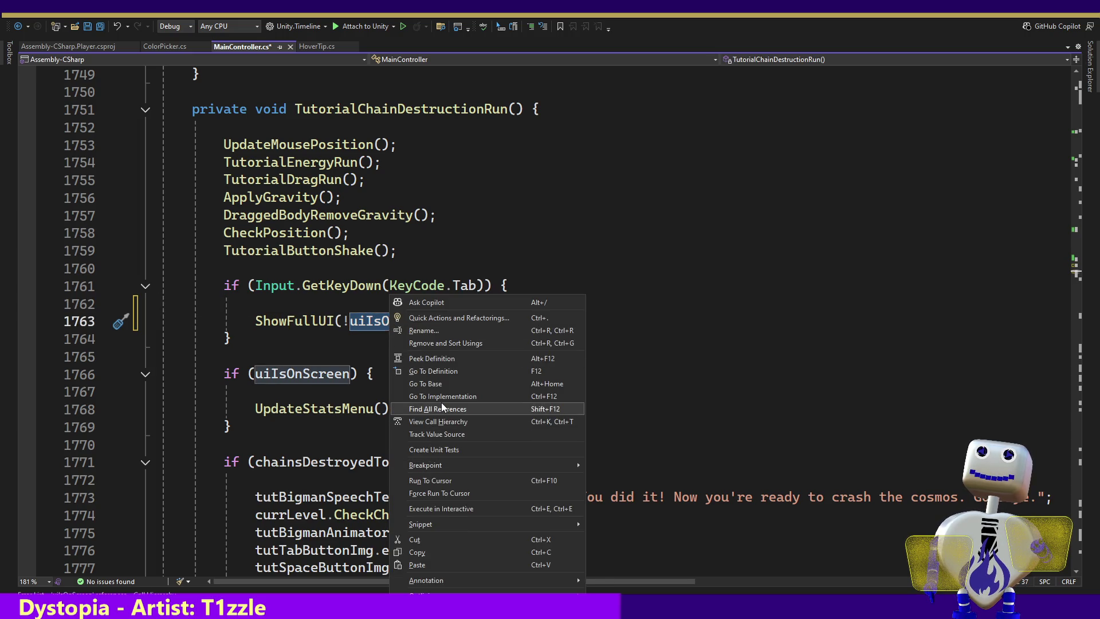
pyautogui.click(441, 402)
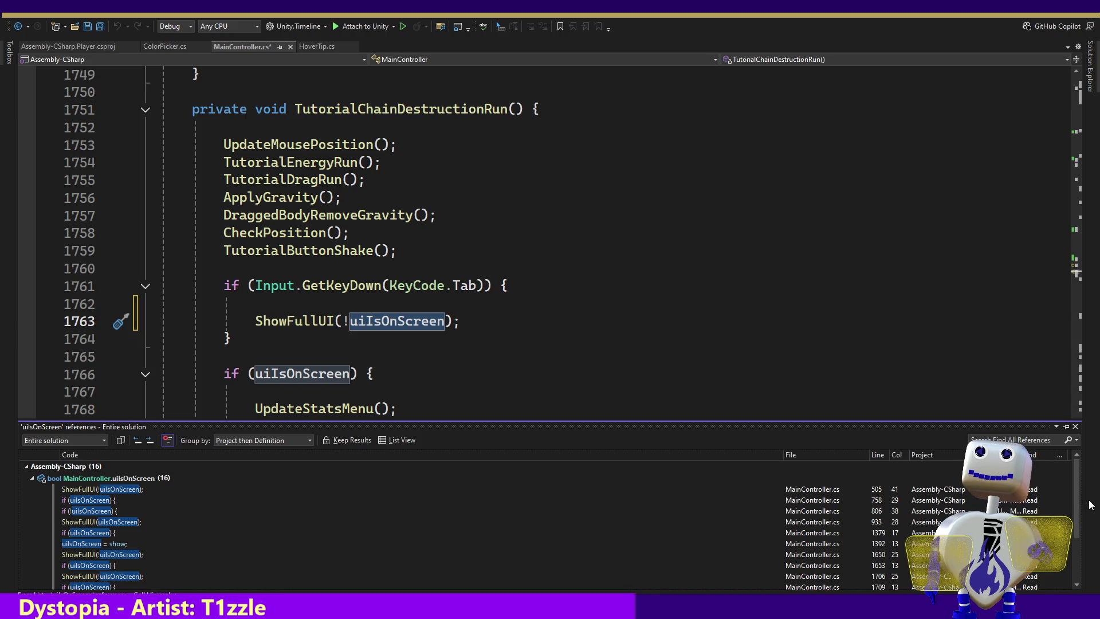
pyautogui.scroll(-2, 1069, 484)
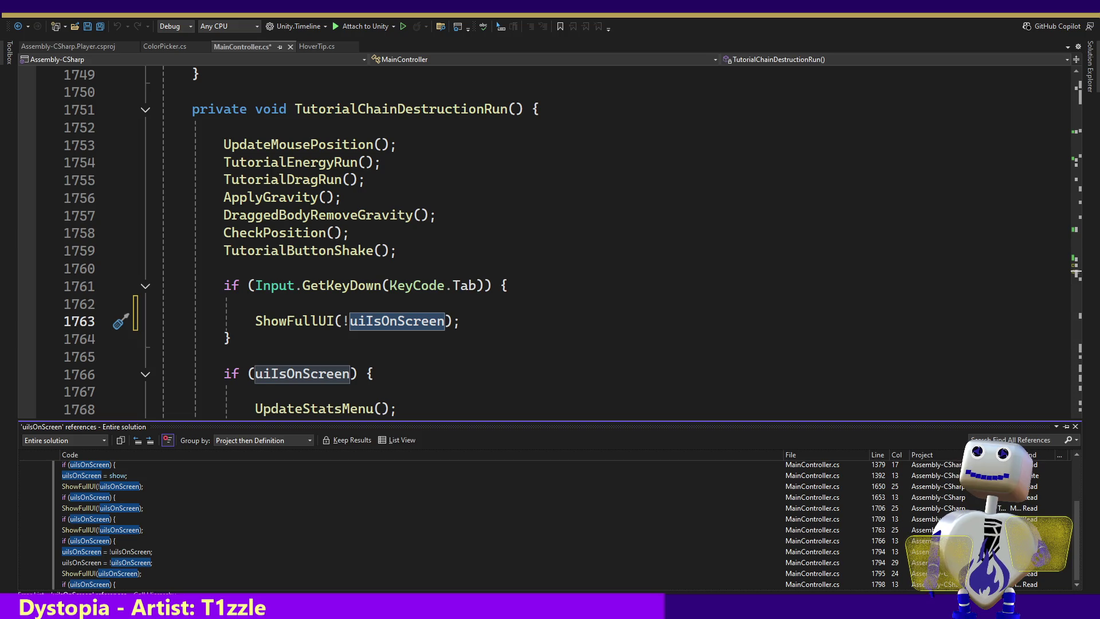
pyautogui.doubleClick(131, 552)
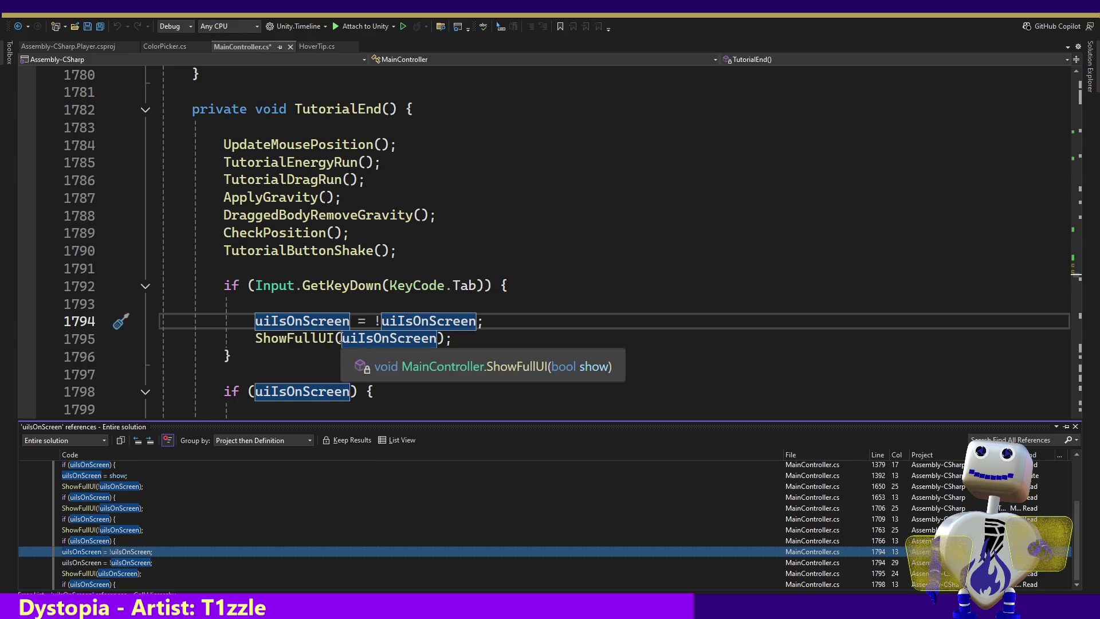
pyautogui.click(339, 338)
pyautogui.write('!')
pyautogui.moveTo(493, 321); pyautogui.dragTo(494, 306)
pyautogui.press('BackSpace')
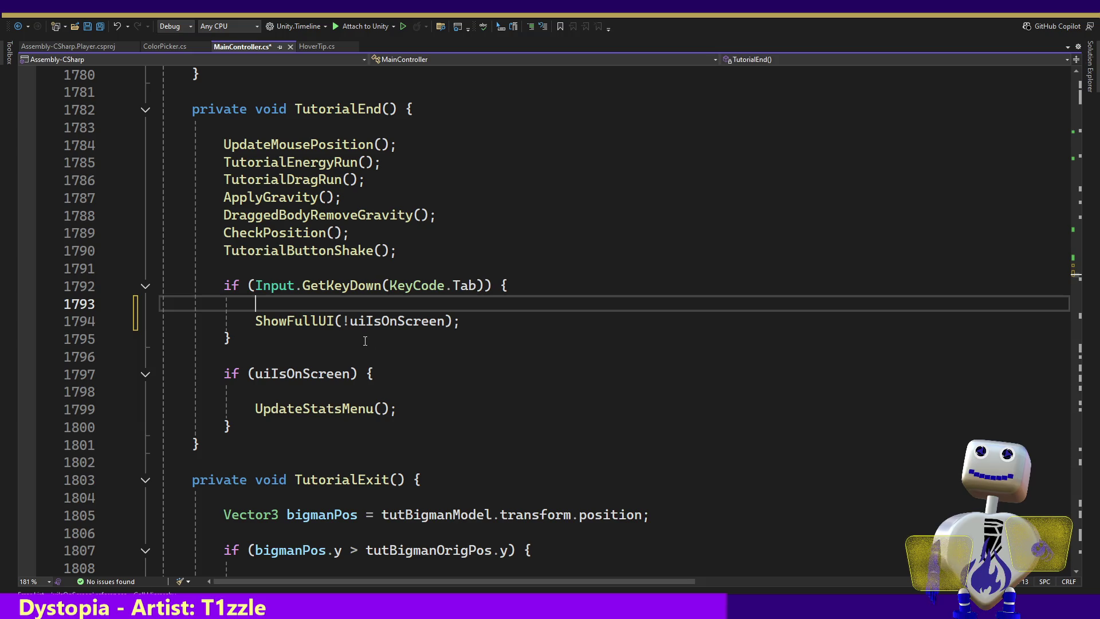
# Re-list uiIsOnScreen references and go to the line 1797 hit.
pyautogui.click(366, 324)
pyautogui.rightClick(366, 326)
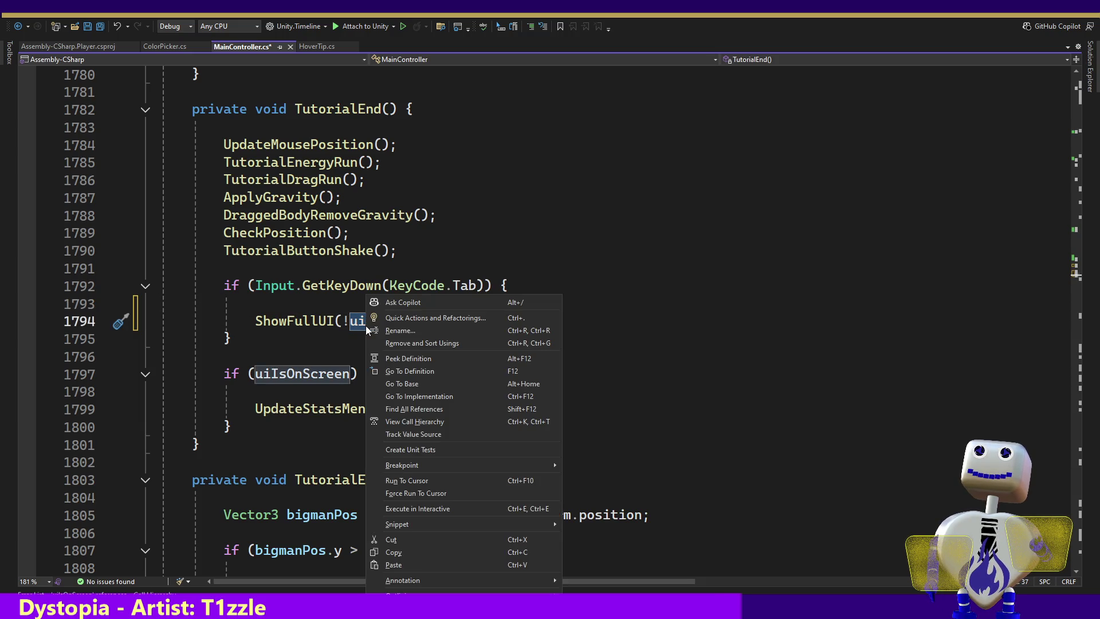
pyautogui.click(415, 409)
pyautogui.moveTo(1077, 499); pyautogui.dragTo(1077, 539)
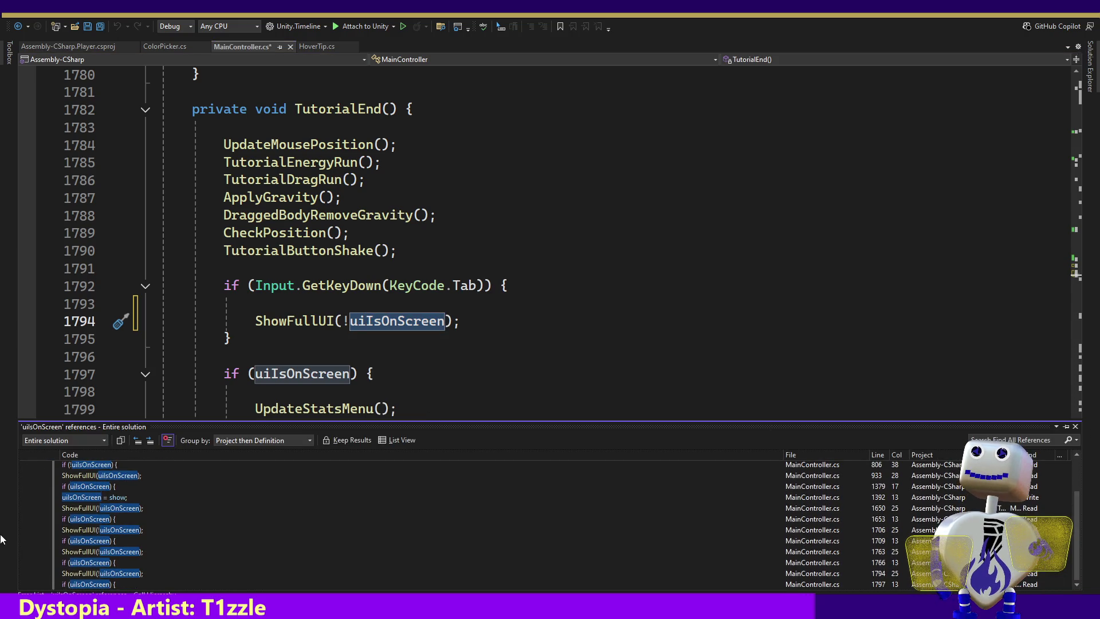
pyautogui.click(96, 584)
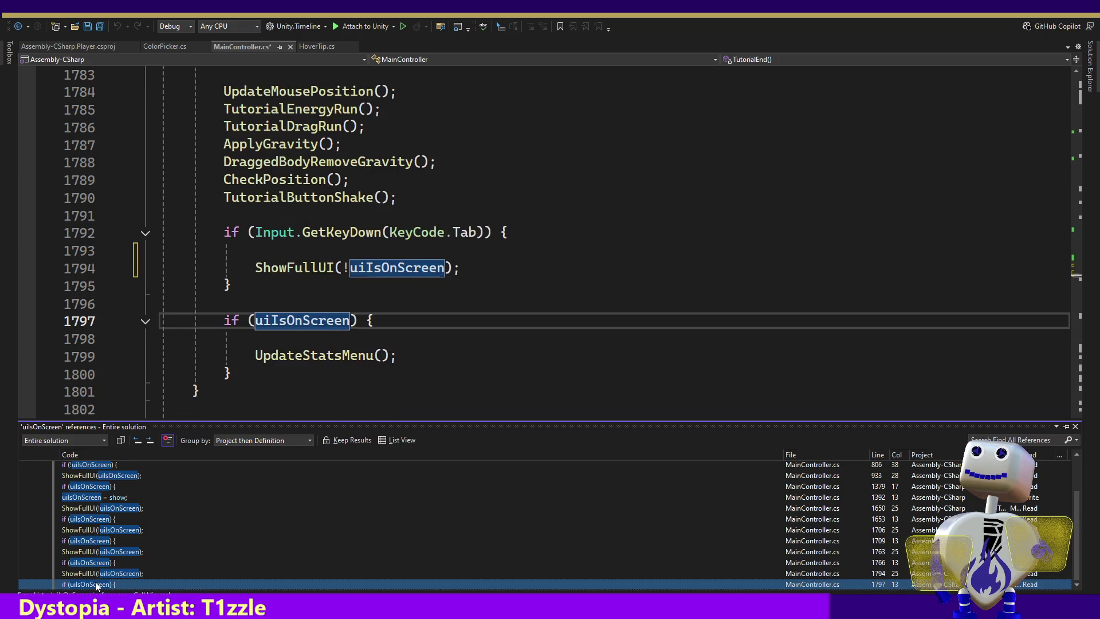
# Step back to ShowFullUI's uiIsOnScreen check at line 1379, save MainController.cs, and switch to Unity.
pyautogui.click(100, 576)
pyautogui.click(100, 563)
pyautogui.click(101, 551)
pyautogui.click(101, 541)
pyautogui.click(100, 530)
pyautogui.click(101, 520)
pyautogui.click(101, 509)
pyautogui.click(98, 497)
pyautogui.click(96, 488)
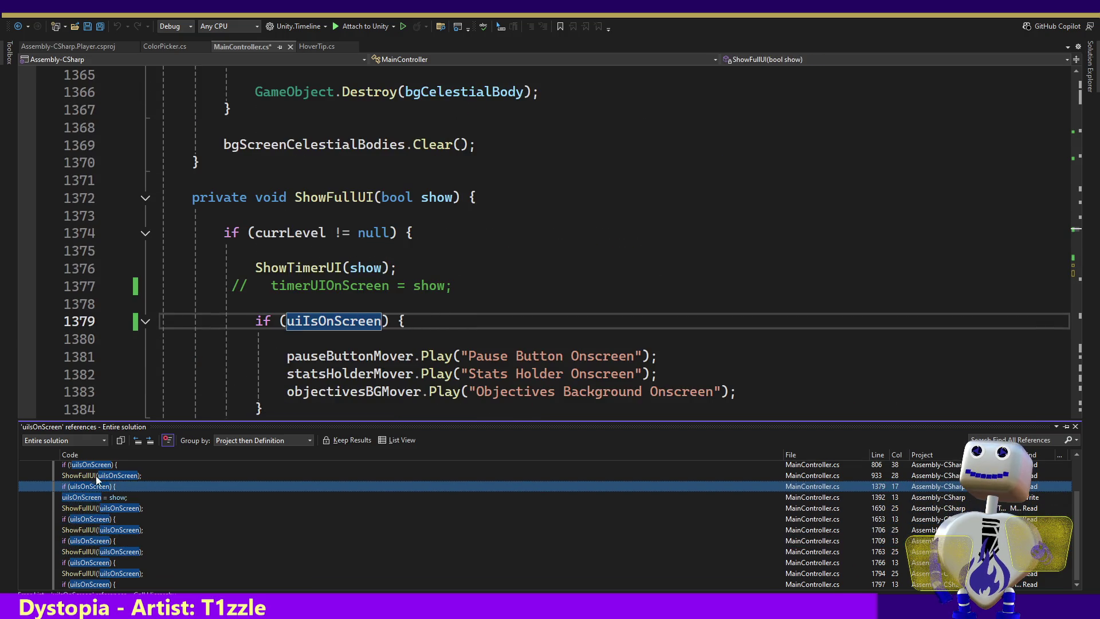
pyautogui.hotkey('ctrl', 's')
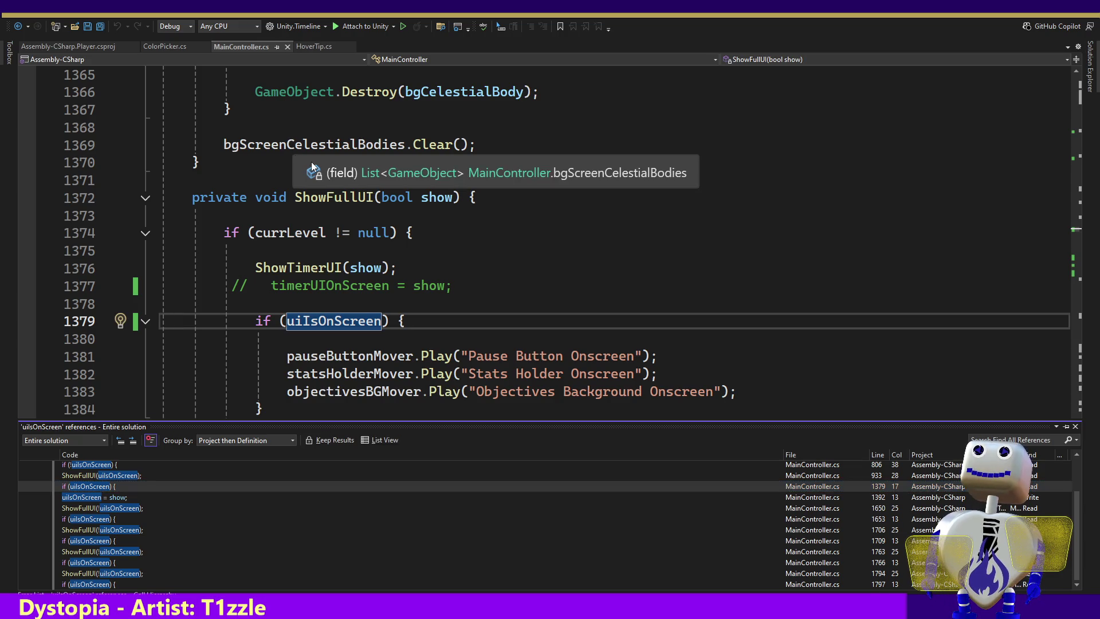
pyautogui.hotkey('alt', 'Tab')
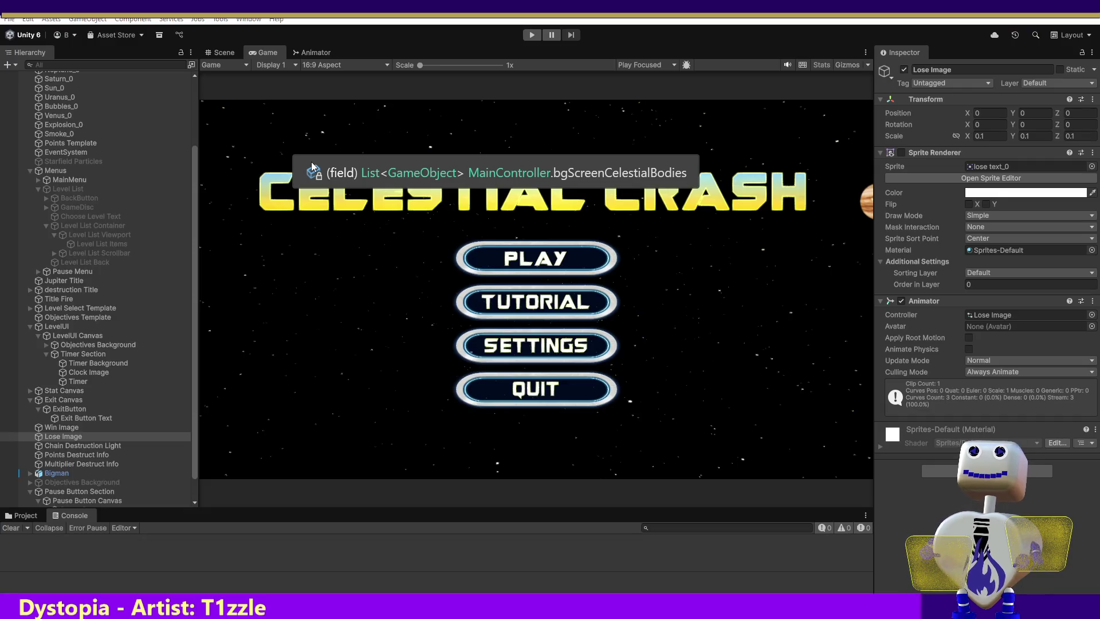
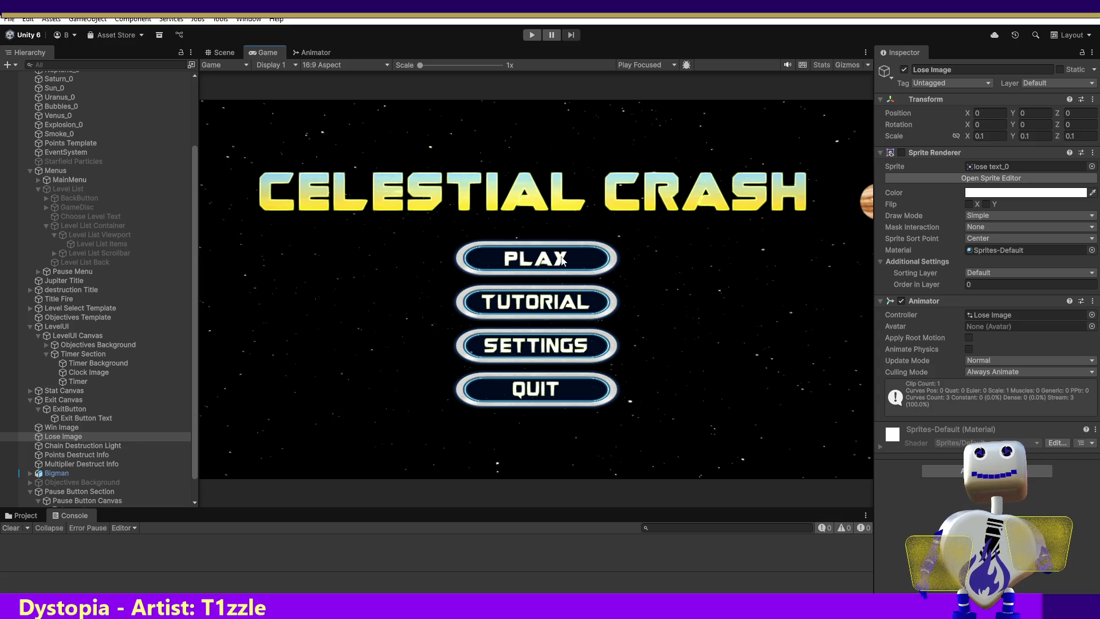
# Play-test twice, each time launching the Skill Challenge level from the main menu and stopping.
pyautogui.click(531, 36)
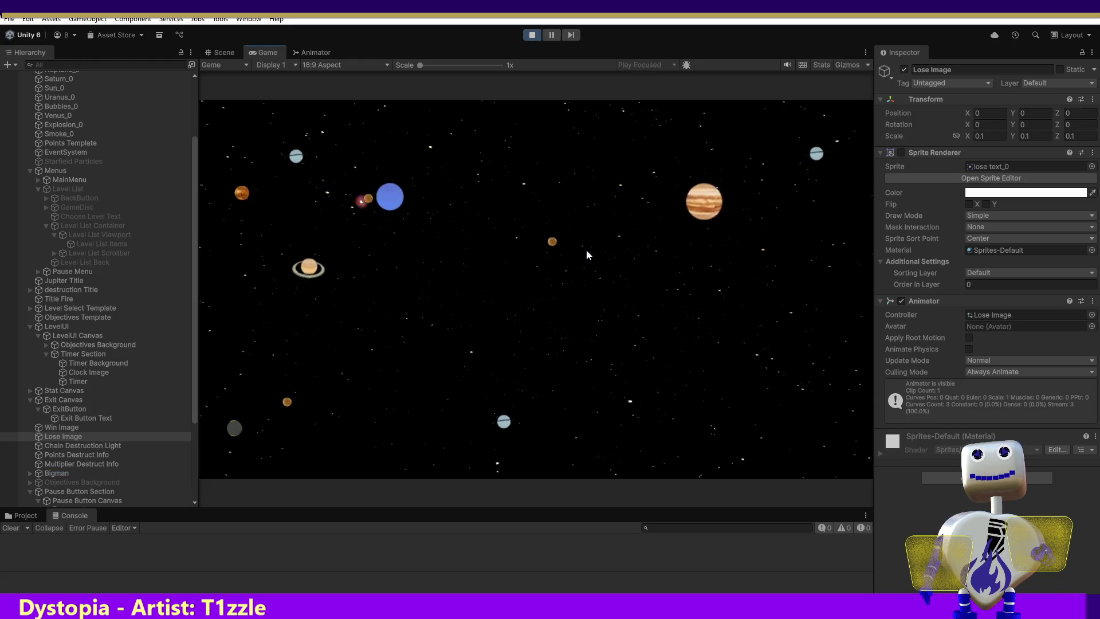
pyautogui.click(587, 254)
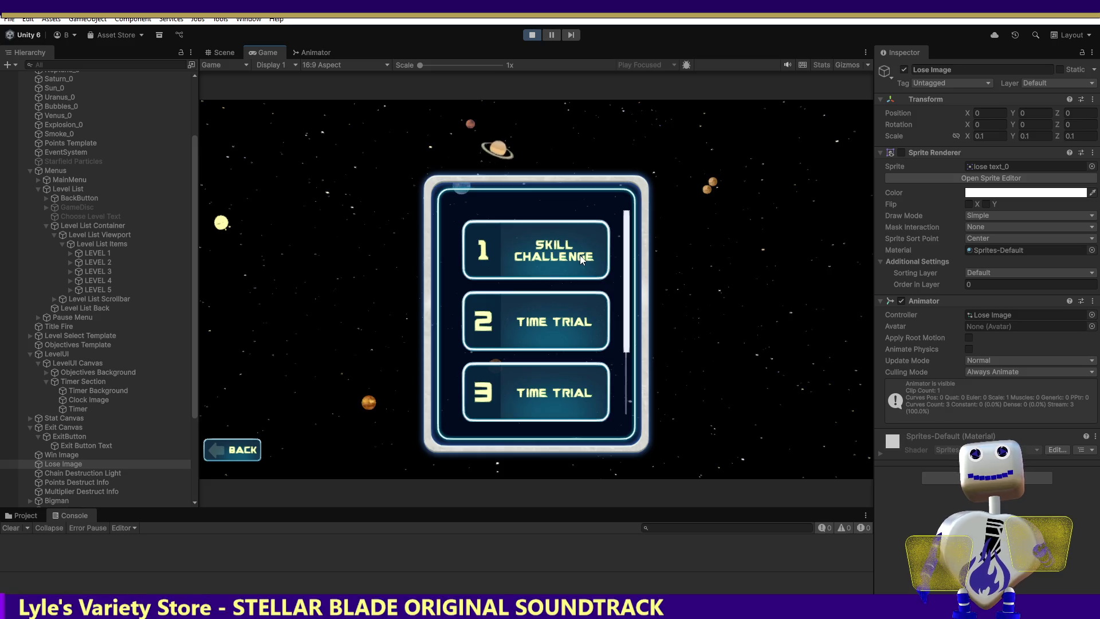
pyautogui.click(581, 259)
pyautogui.click(760, 312)
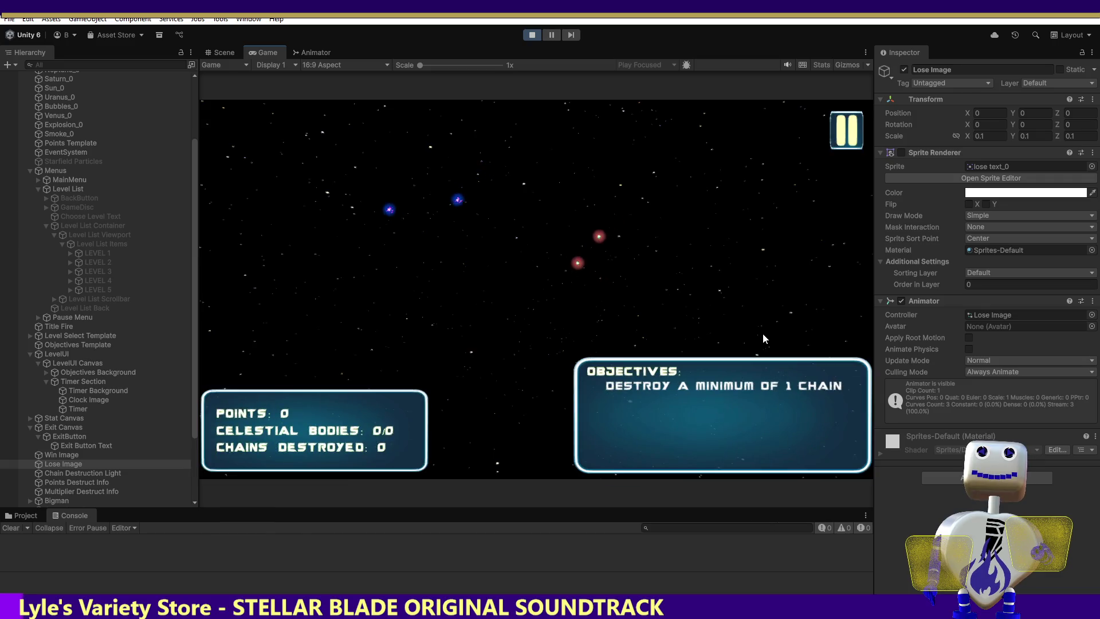
pyautogui.click(532, 35)
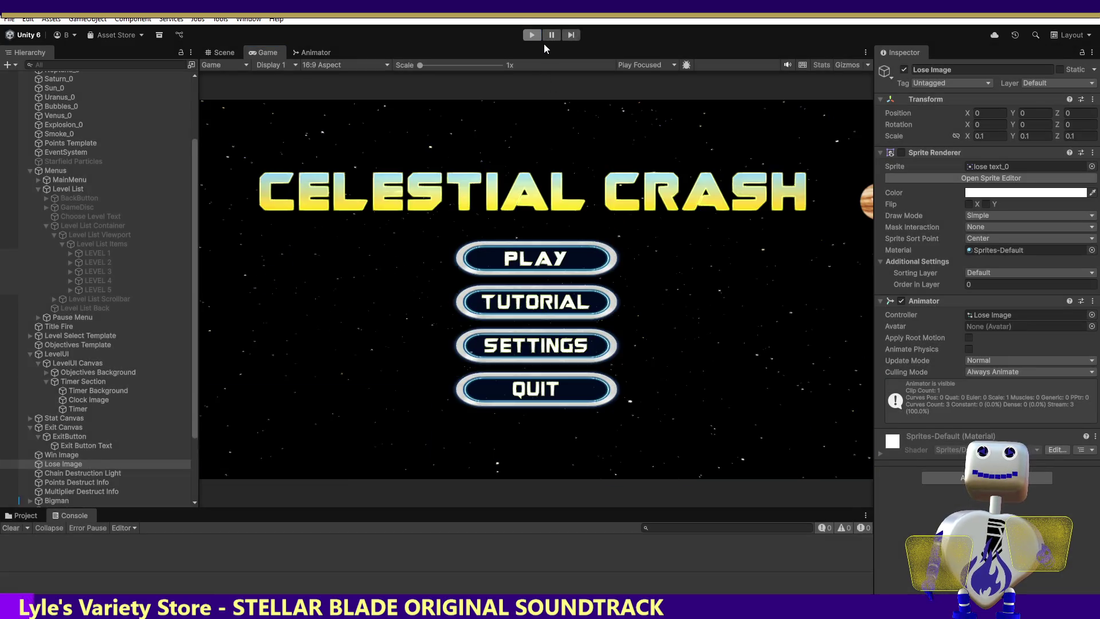
pyautogui.click(532, 35)
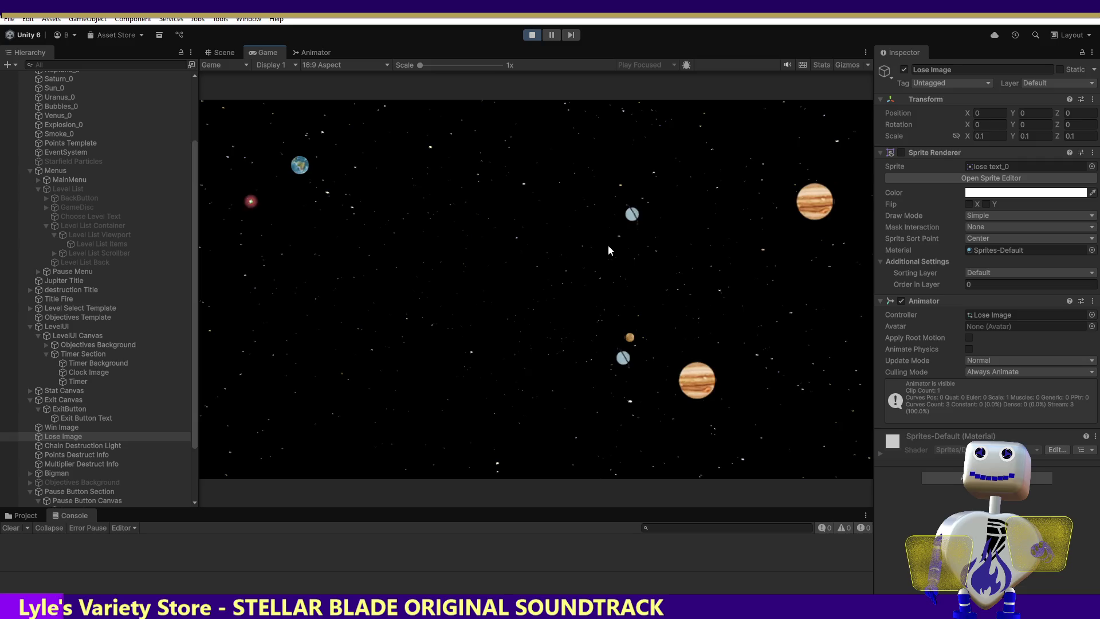
pyautogui.click(599, 256)
pyautogui.click(596, 257)
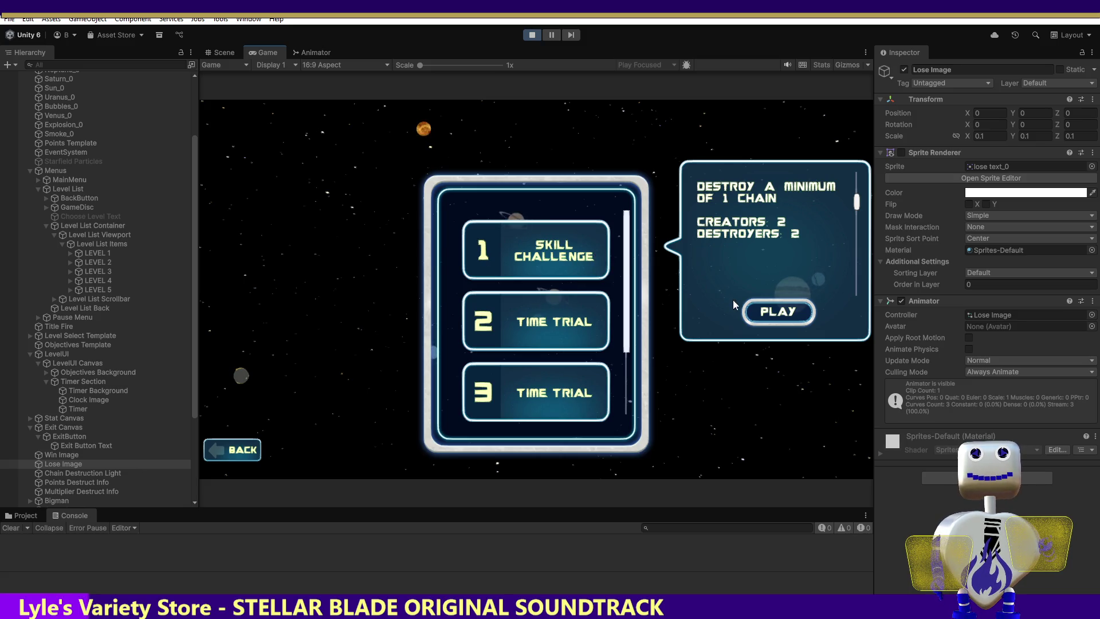
pyautogui.click(761, 312)
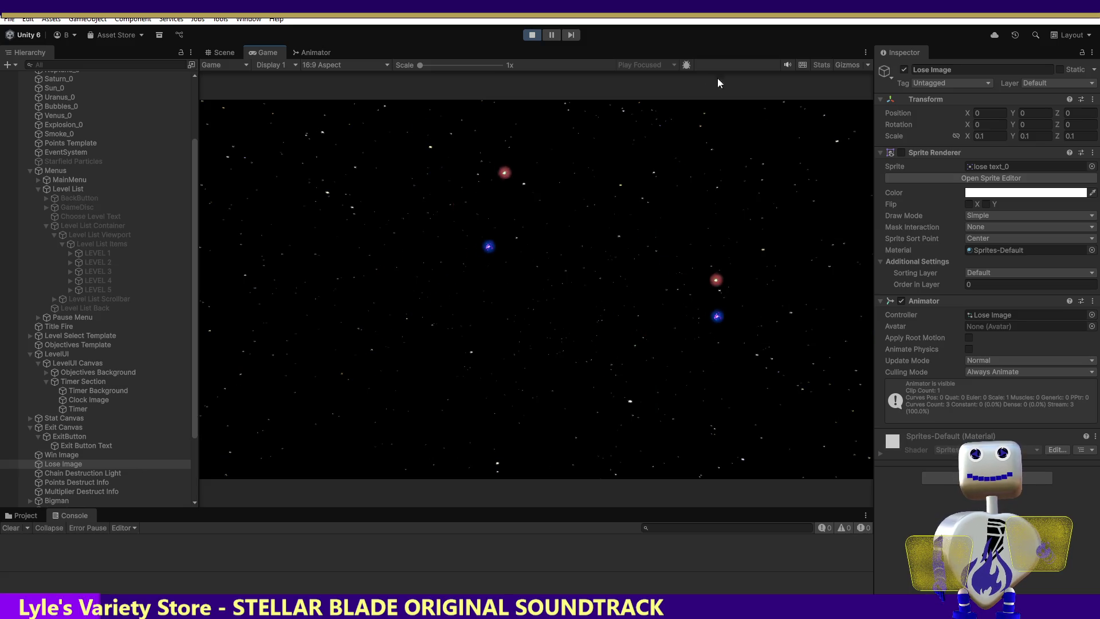
pyautogui.click(532, 35)
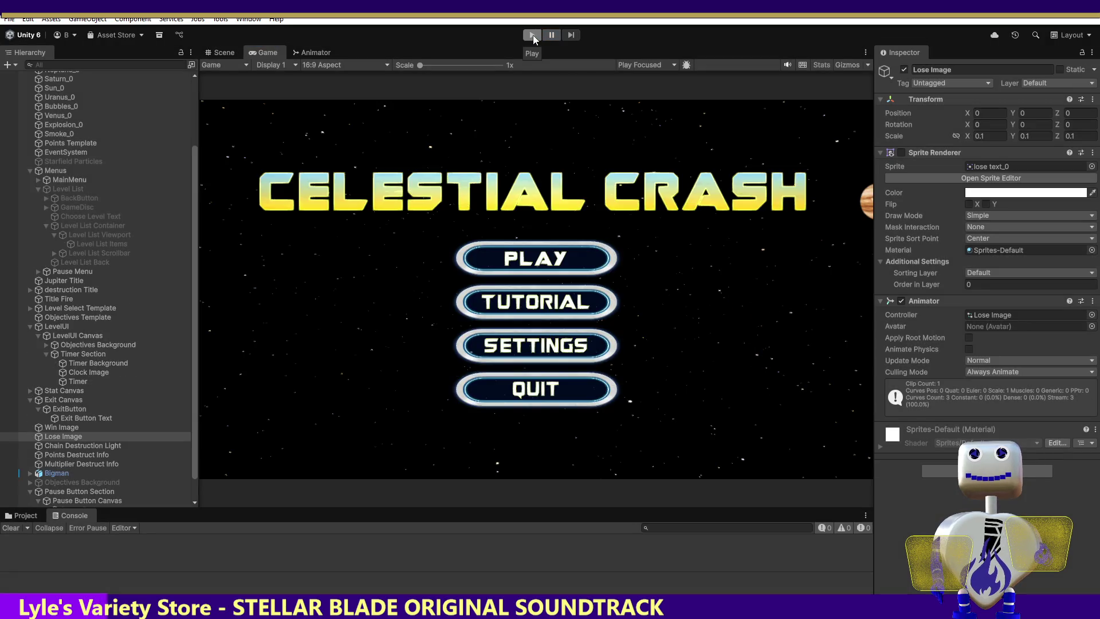
# Run two more play tests into Skill Challenge to check the in-level UI, stopping each time.
pyautogui.click(532, 35)
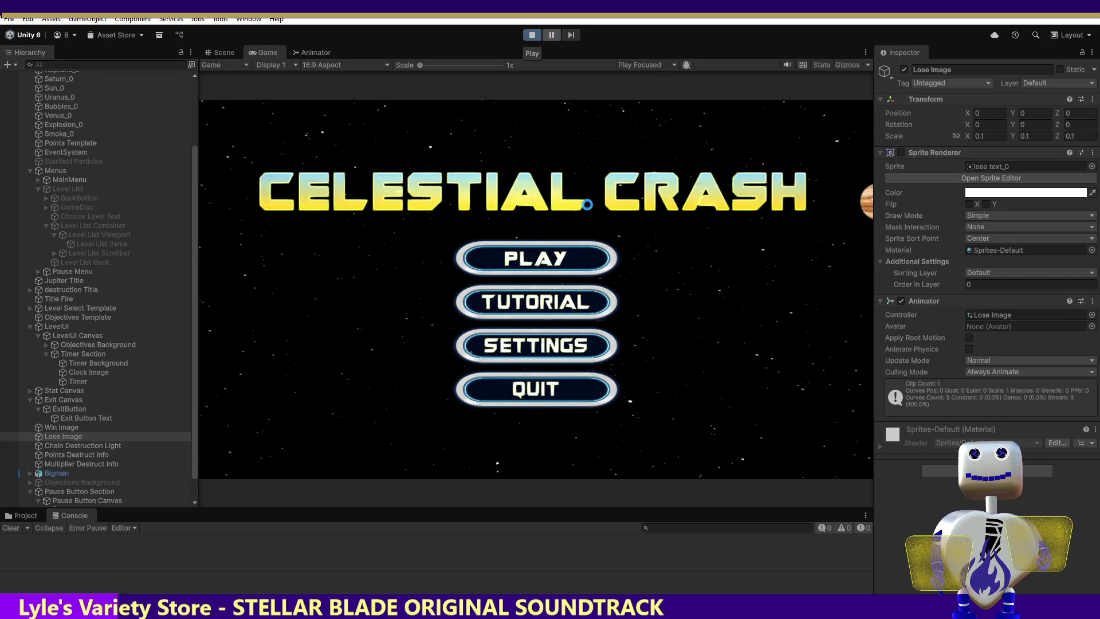
pyautogui.click(580, 253)
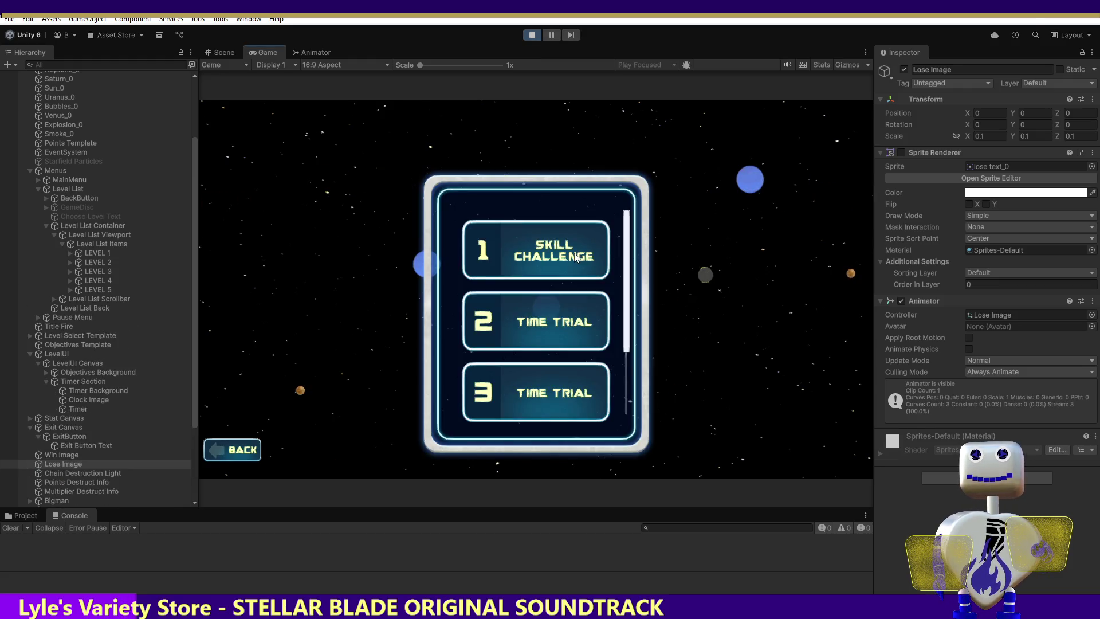
pyautogui.click(576, 258)
pyautogui.click(762, 312)
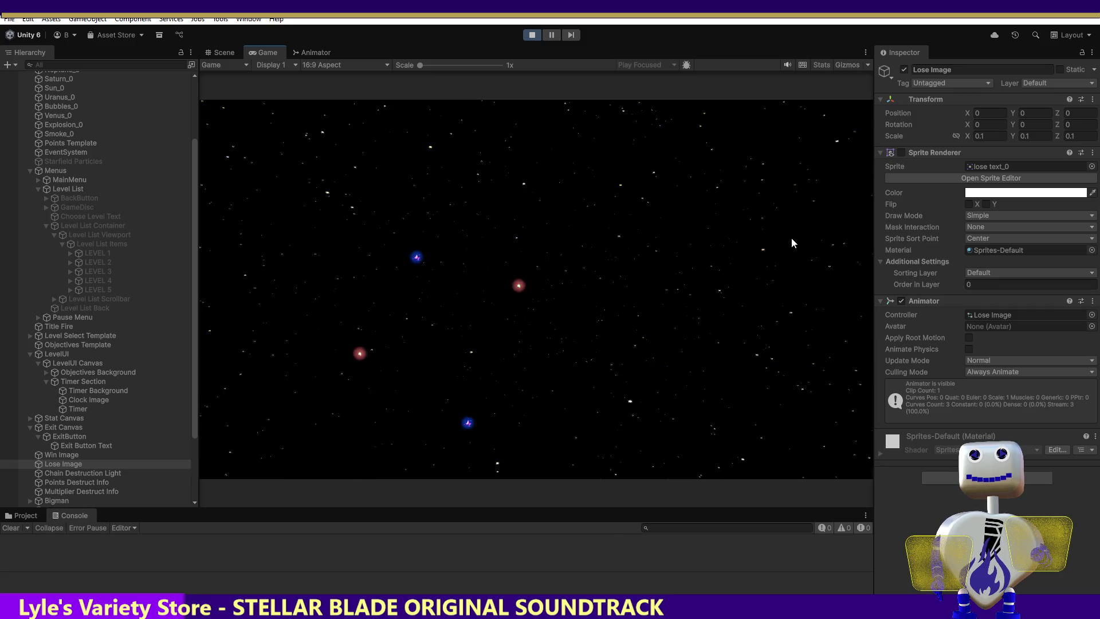
pyautogui.click(531, 35)
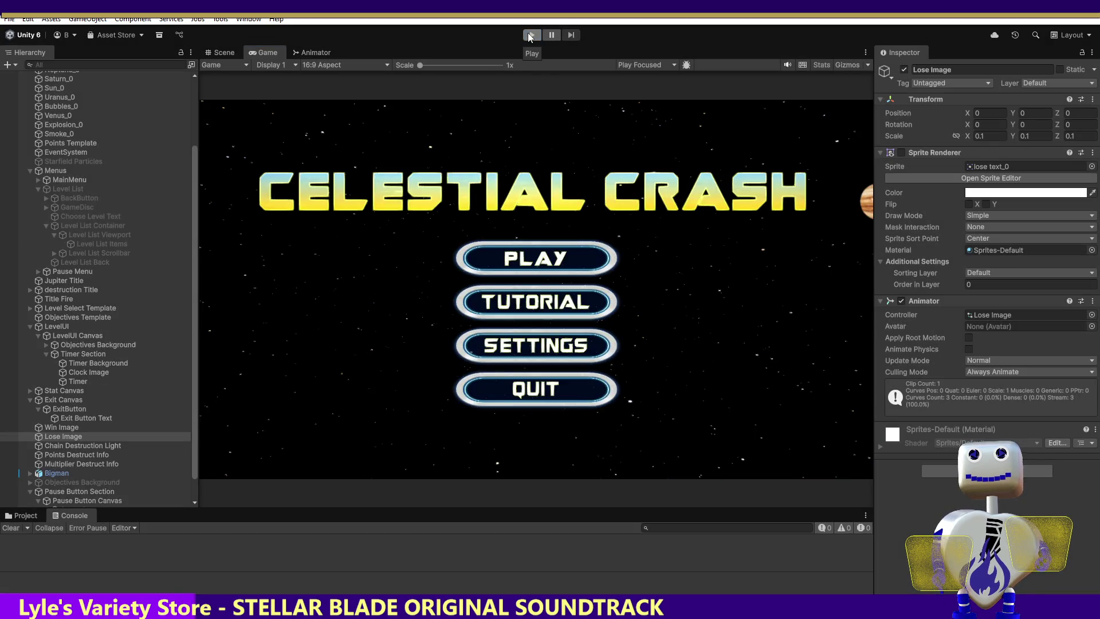
pyautogui.click(530, 36)
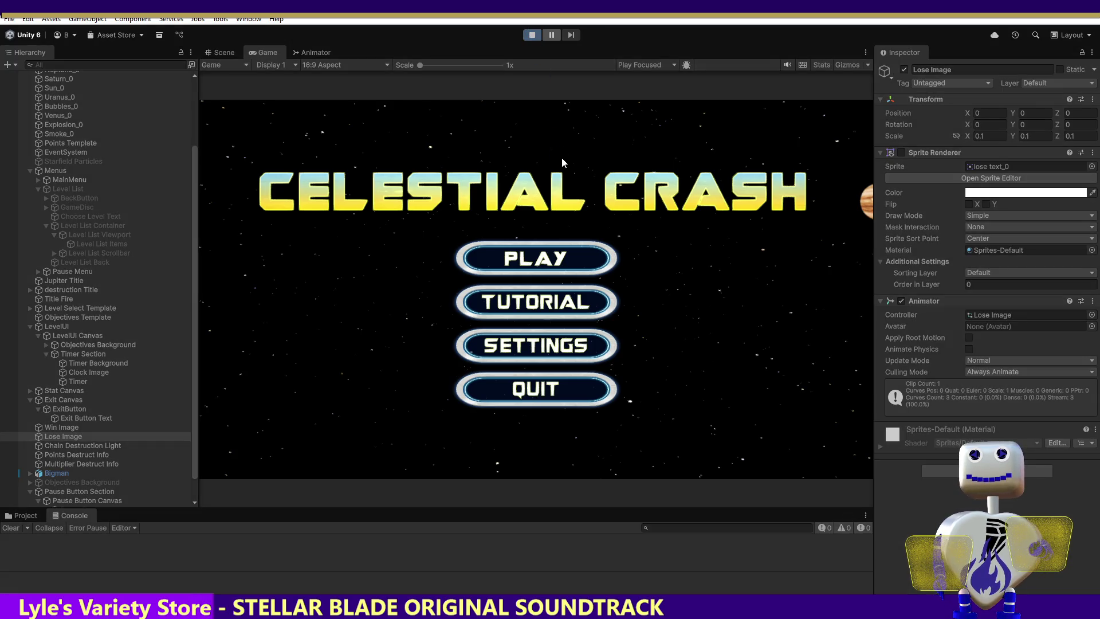
pyautogui.click(534, 247)
pyautogui.click(536, 251)
pyautogui.click(768, 317)
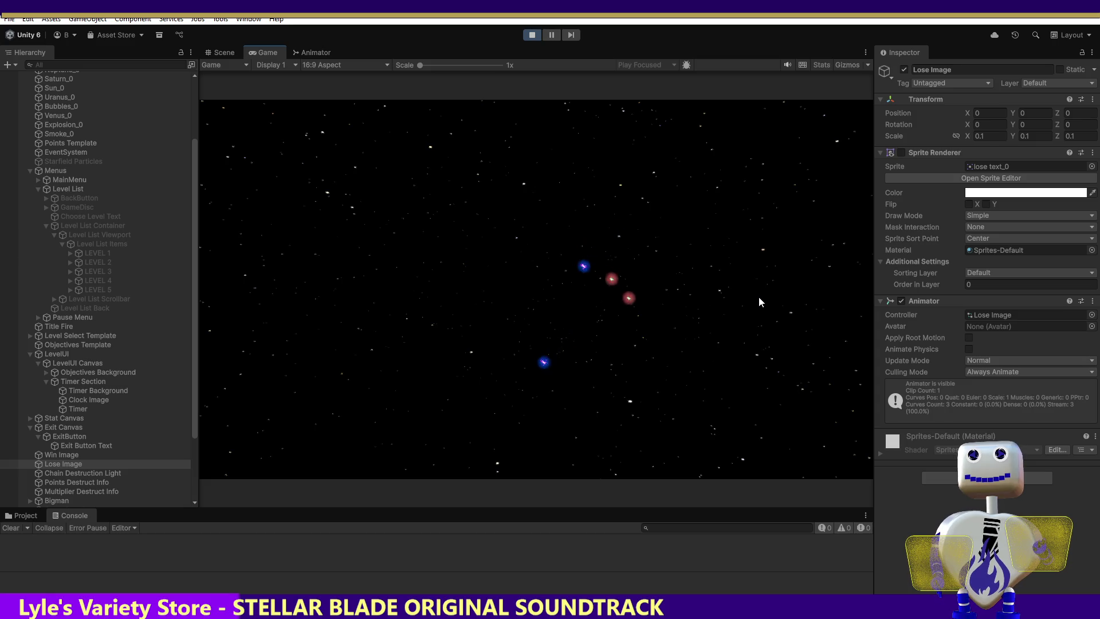
pyautogui.click(532, 35)
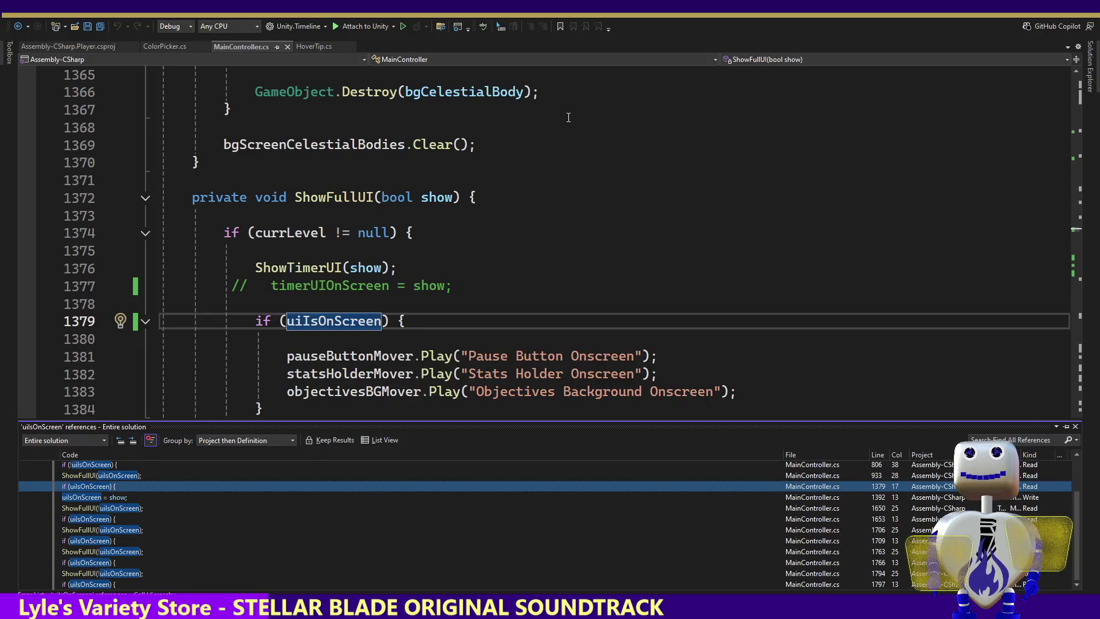
# Close the uiIsOnScreen reference results and run Find All References on uiIsOnScreen again.
pyautogui.click(1075, 427)
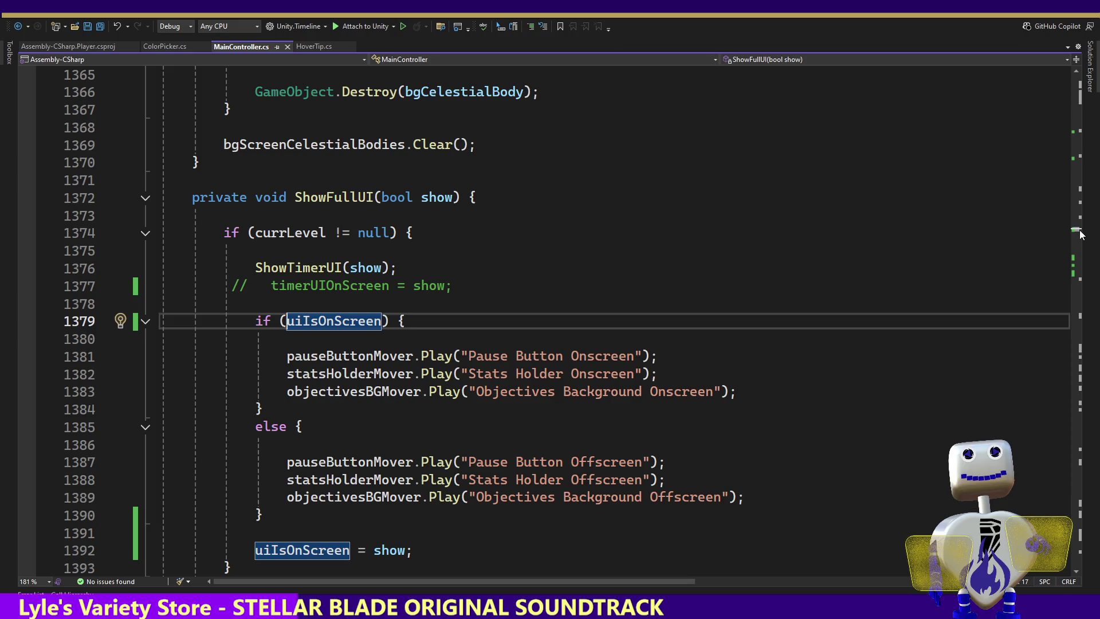
pyautogui.rightClick(332, 544)
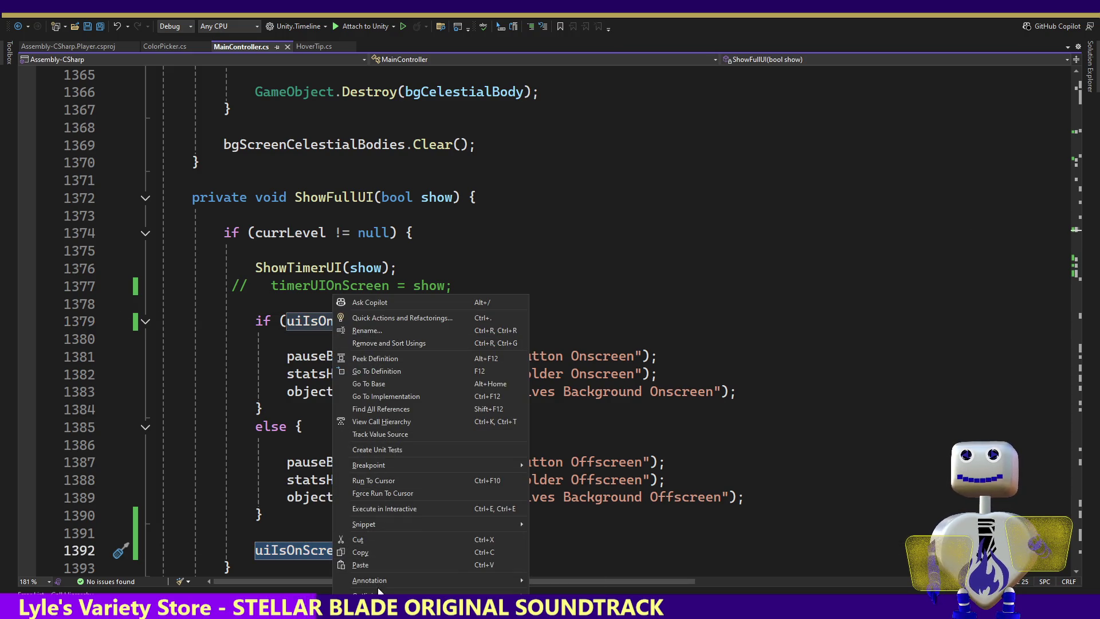
pyautogui.click(383, 409)
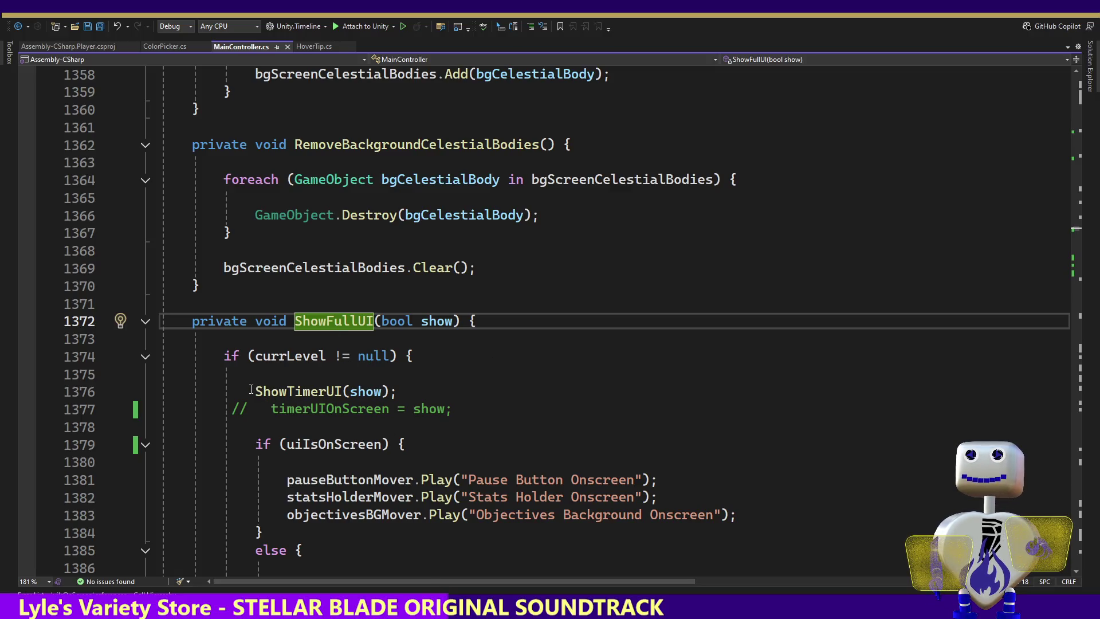
# Place the caret just before uiIsOnScreen in the line 1379 condition of ShowFullUI.
pyautogui.moveTo(251, 390)
pyautogui.mouseDown()
pyautogui.moveTo(448, 394)
pyautogui.moveTo(438, 428)
pyautogui.moveTo(476, 446)
pyautogui.mouseUp()
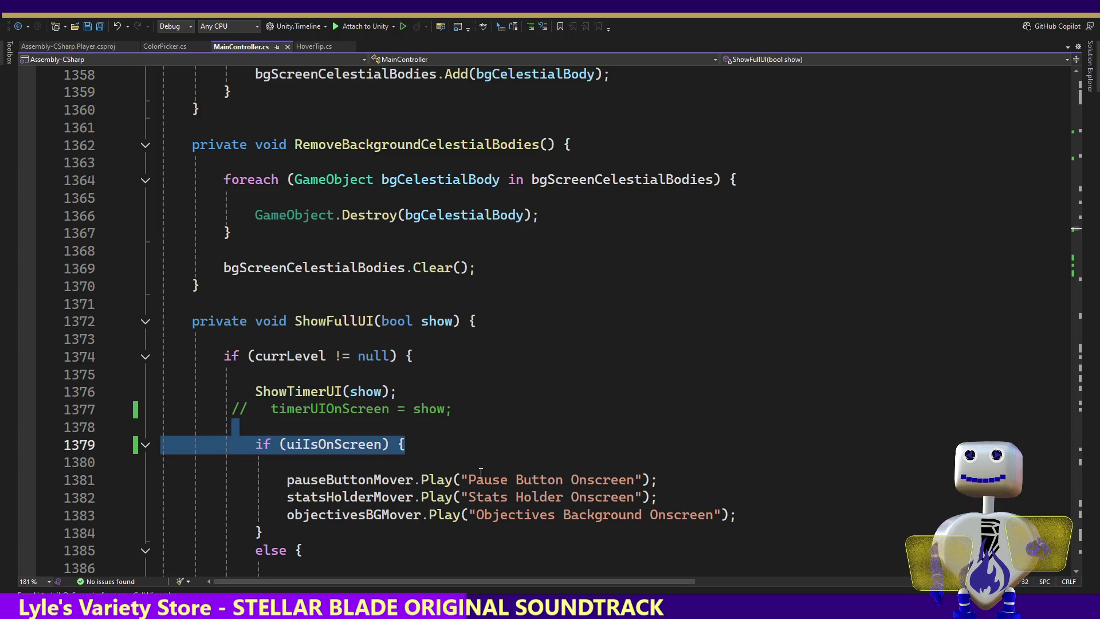
pyautogui.doubleClick(352, 444)
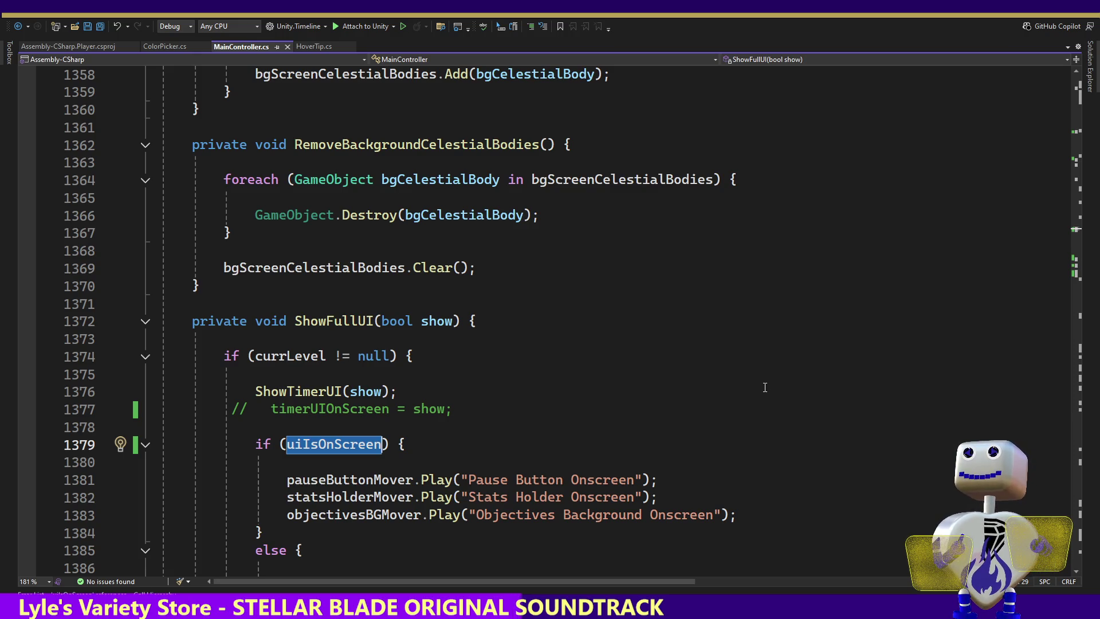
pyautogui.moveTo(335, 452)
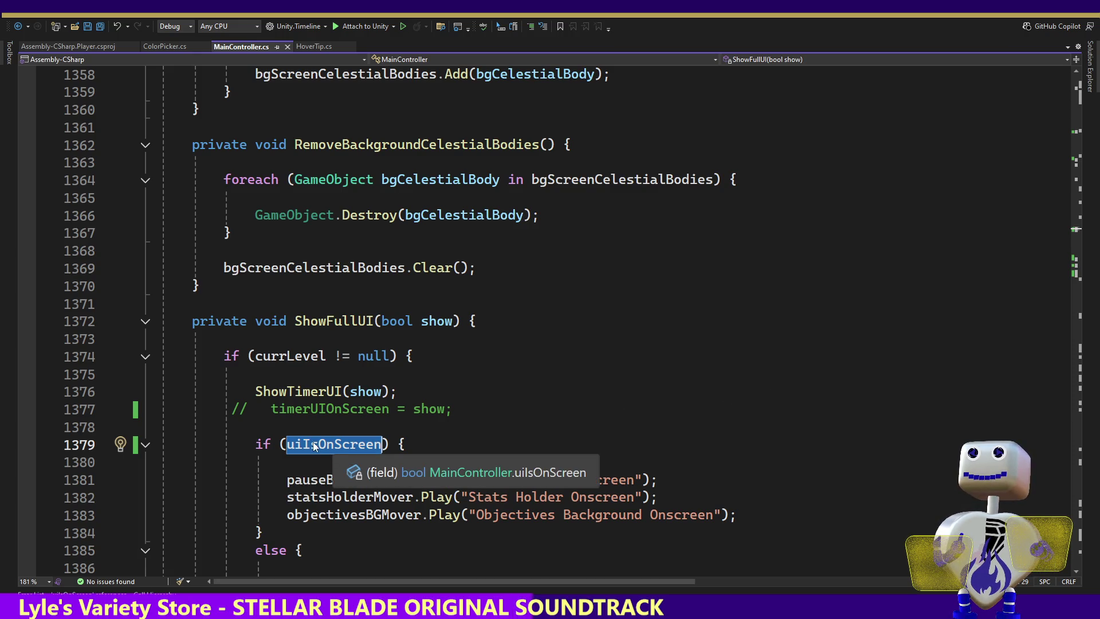
pyautogui.click(287, 444)
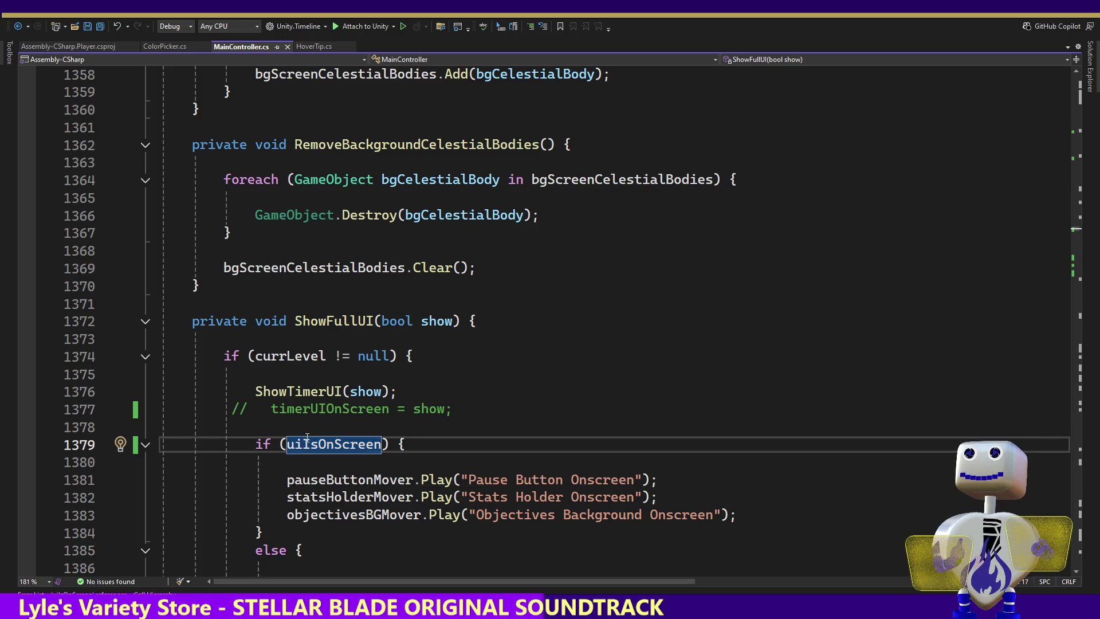
# Negate the line 1379 check to !uiIsOnScreen, save MainController.cs, and switch to Unity.
pyautogui.write('!')
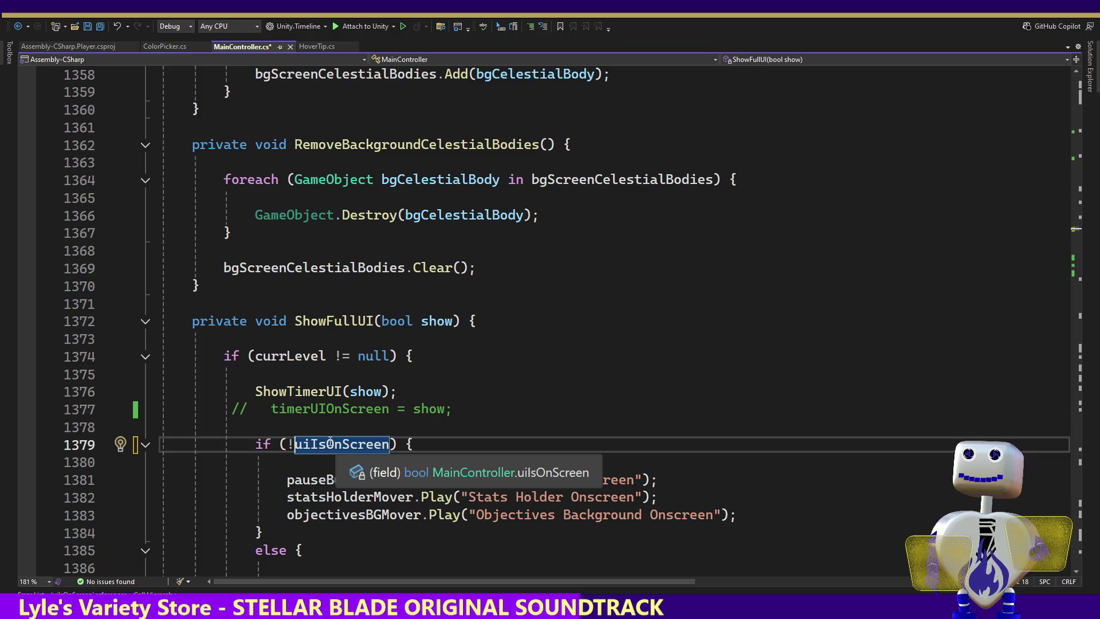
pyautogui.moveTo(255, 480); pyautogui.dragTo(824, 518)
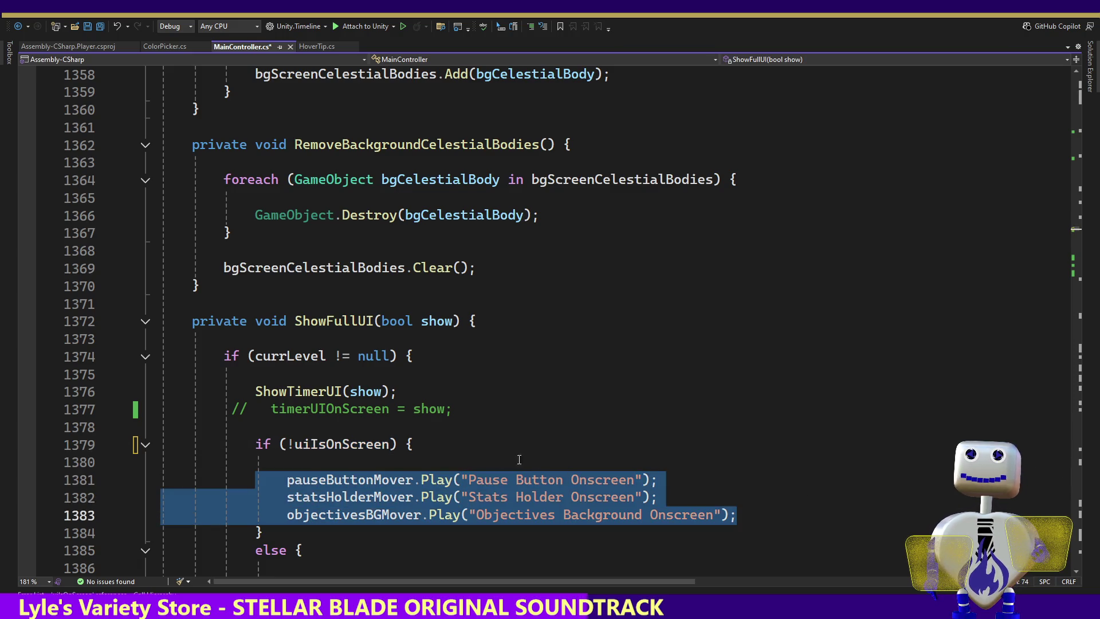
pyautogui.click(761, 468)
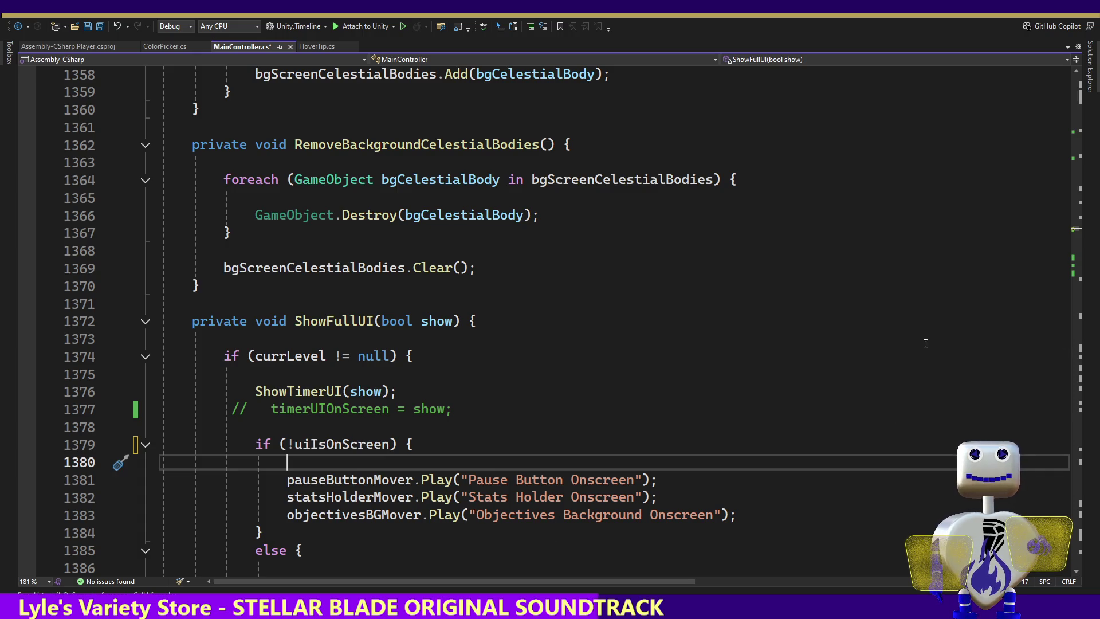
pyautogui.hotkey('ctrl', 's')
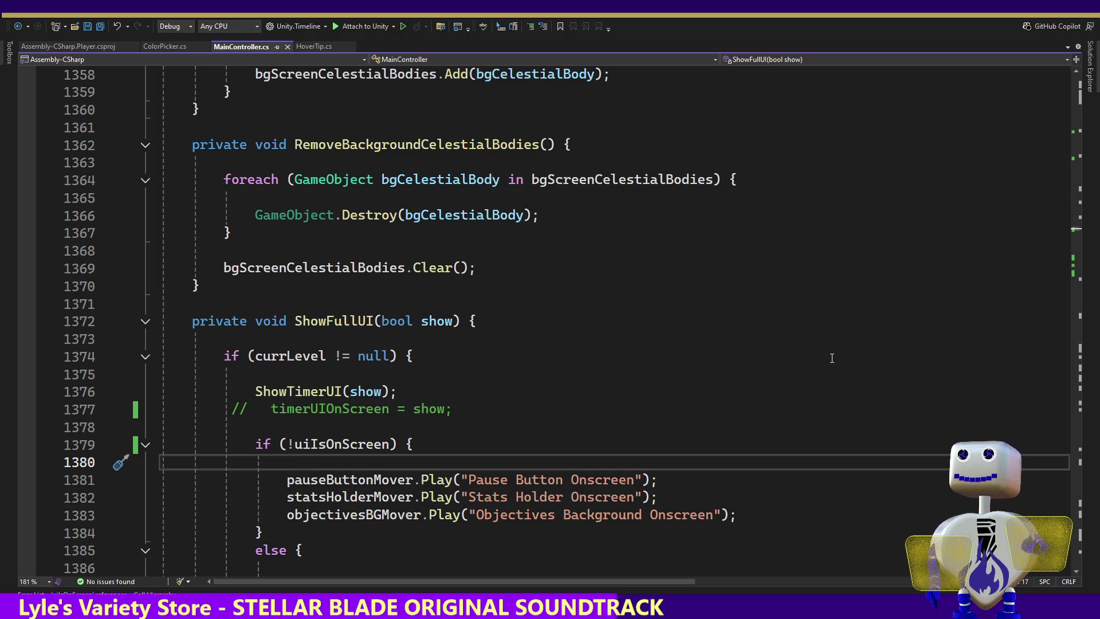
pyautogui.hotkey('alt', 'Tab')
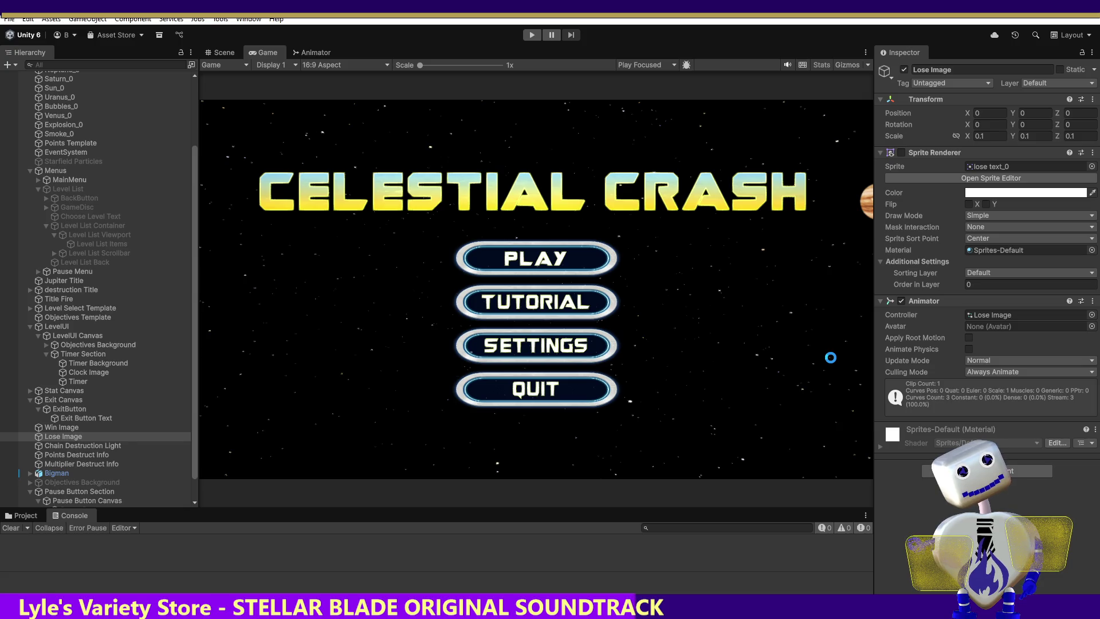
# Start a play test and launch the Skill Challenge level.
pyautogui.click(530, 35)
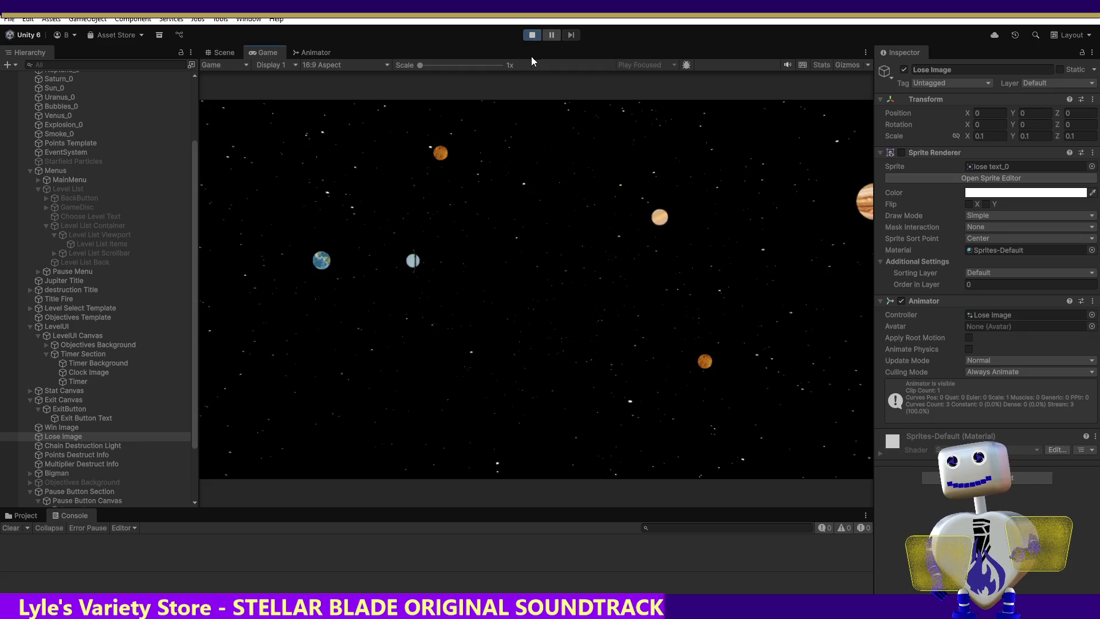
pyautogui.click(548, 258)
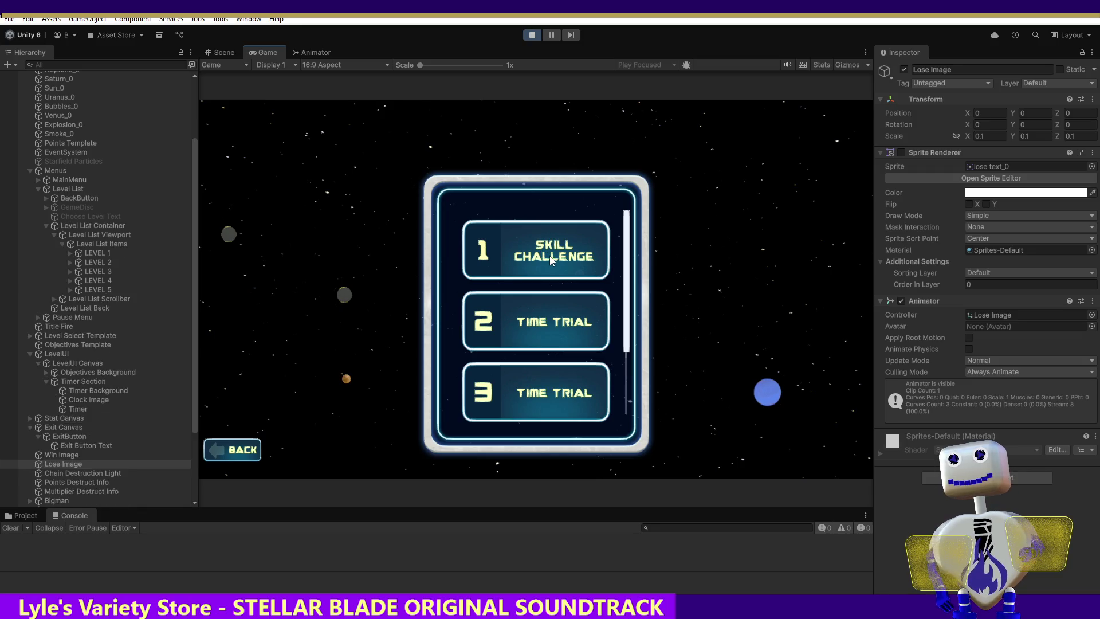
pyautogui.click(549, 259)
pyautogui.click(759, 310)
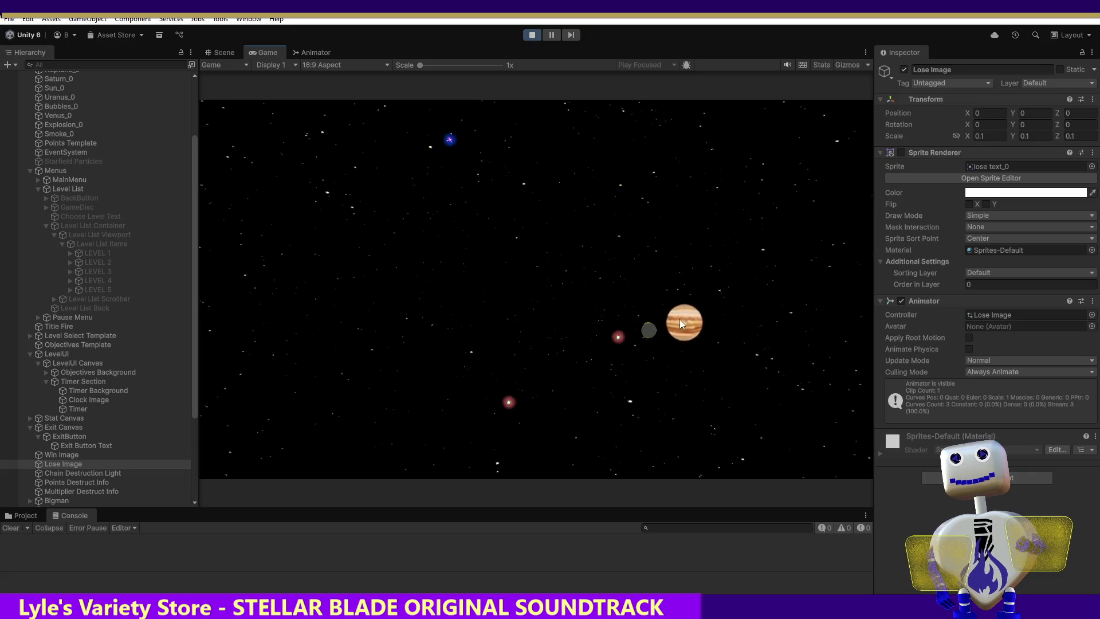
# Chain the grey, yellow and blue planets into Jupiter to win with 152 points, then exit and restart.
pyautogui.moveTo(669, 323); pyautogui.dragTo(653, 331)
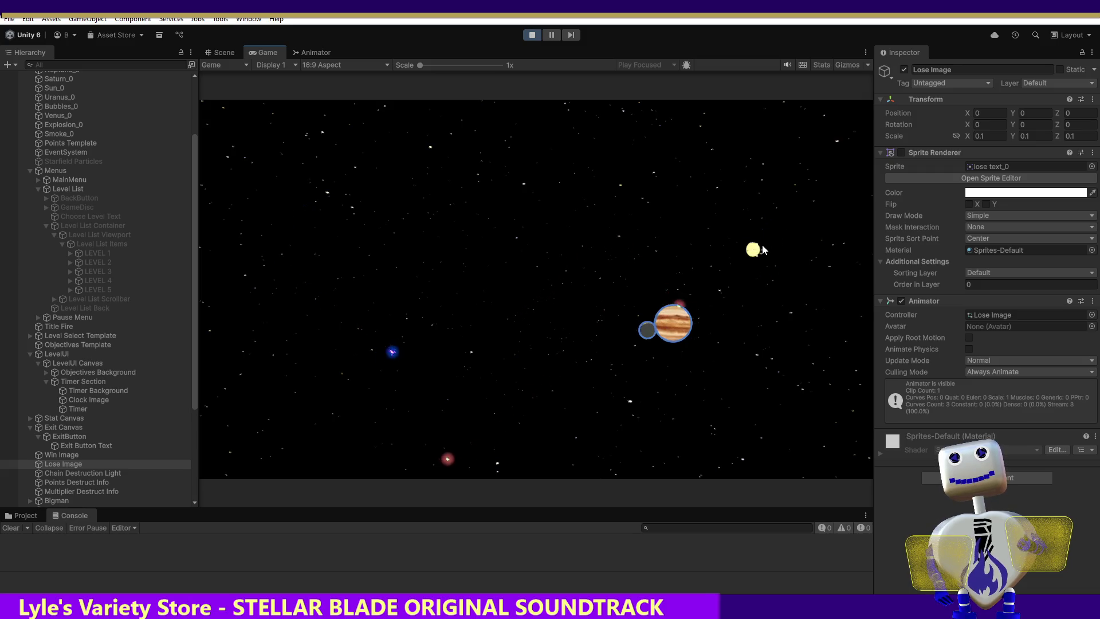
pyautogui.moveTo(754, 250); pyautogui.dragTo(688, 319)
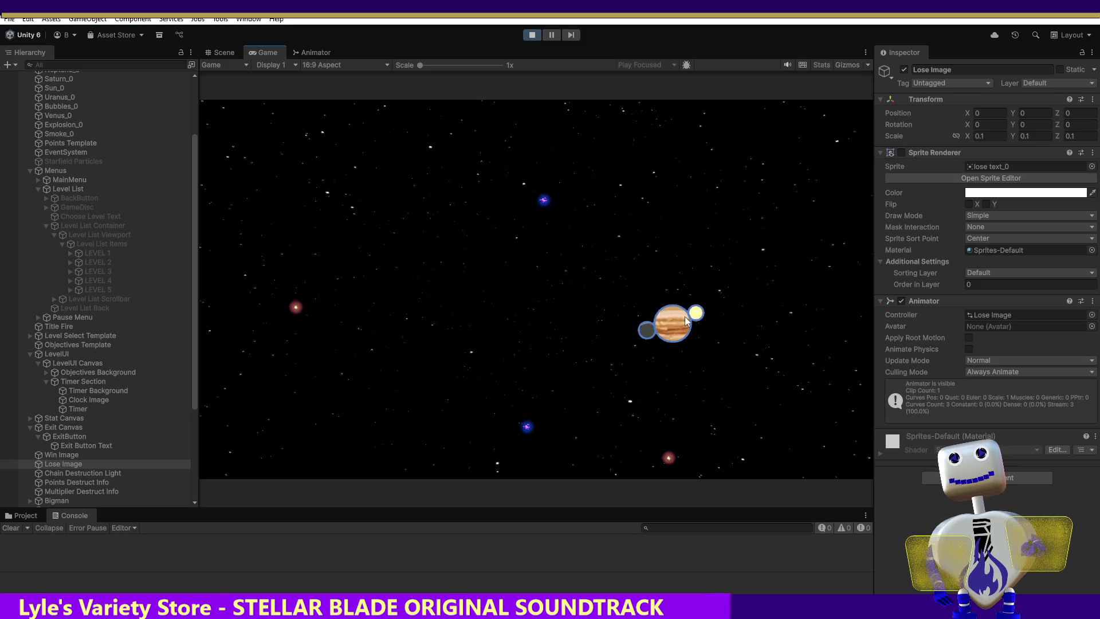
pyautogui.moveTo(619, 250); pyautogui.dragTo(625, 331)
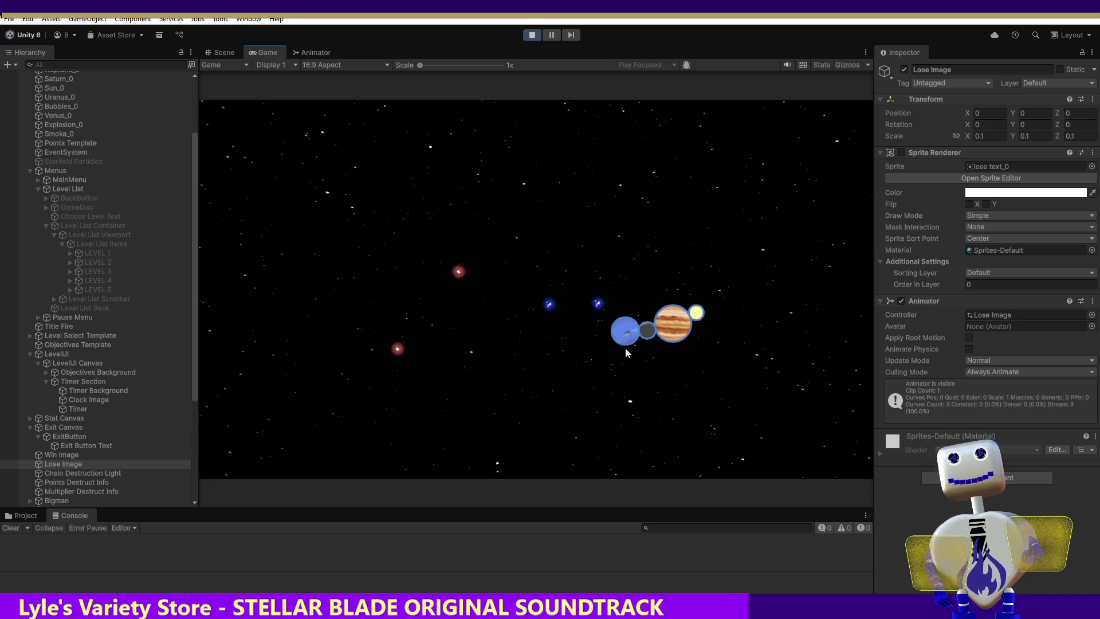
pyautogui.click(677, 324)
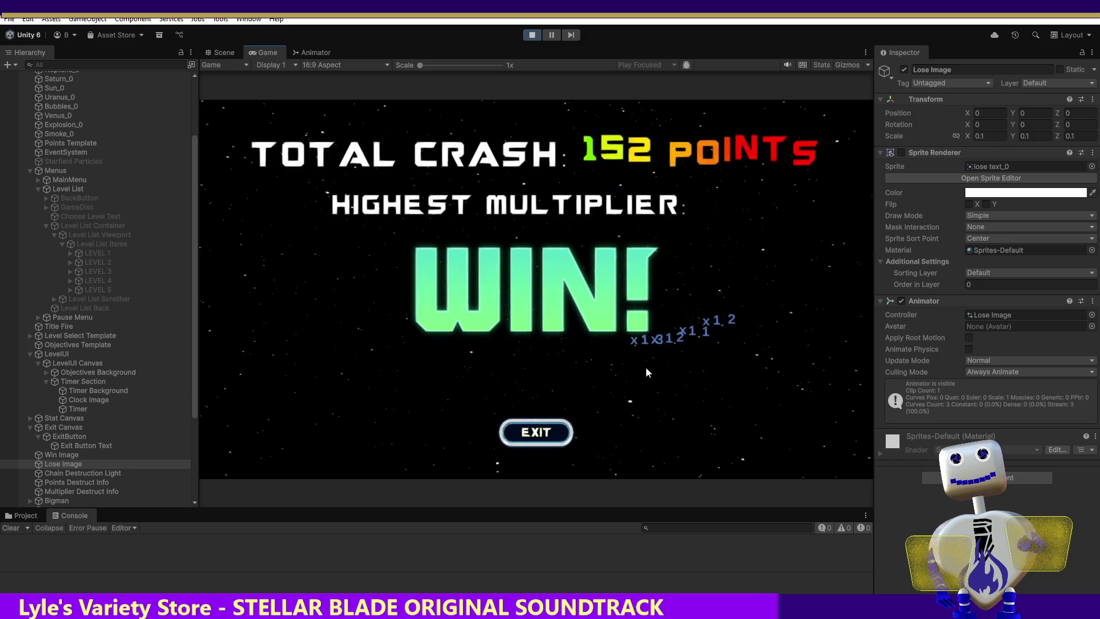
pyautogui.click(570, 437)
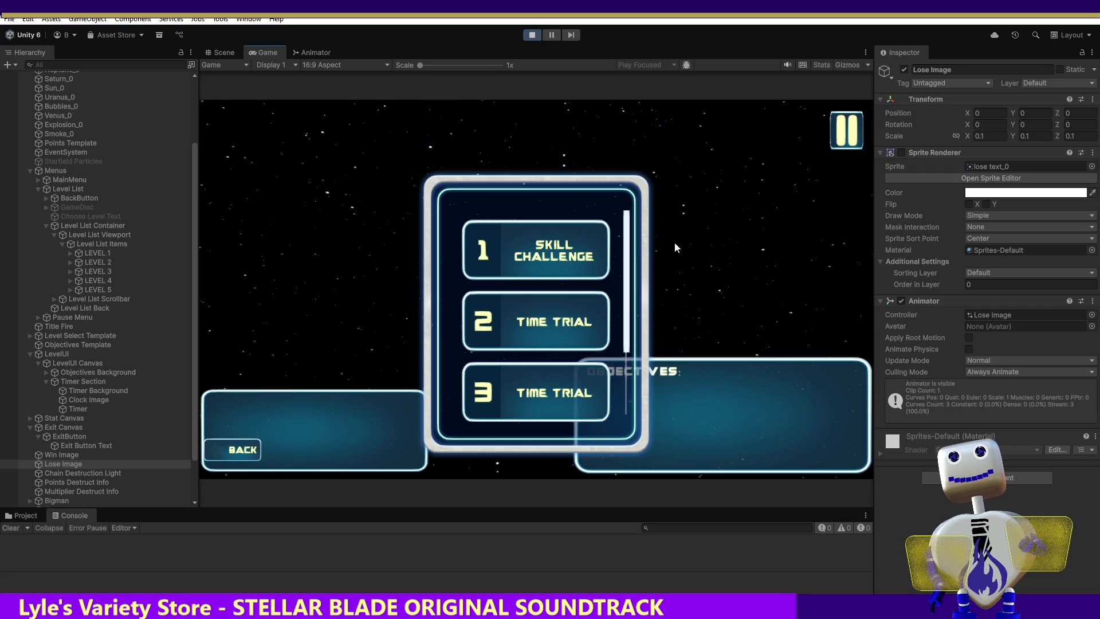
pyautogui.click(536, 242)
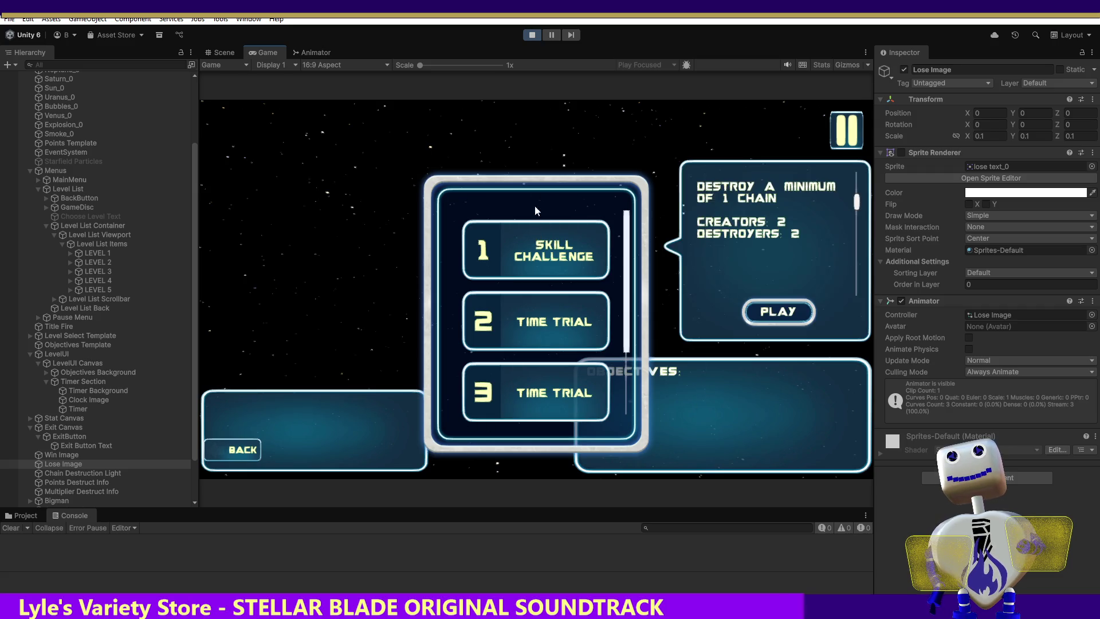
pyautogui.click(525, 36)
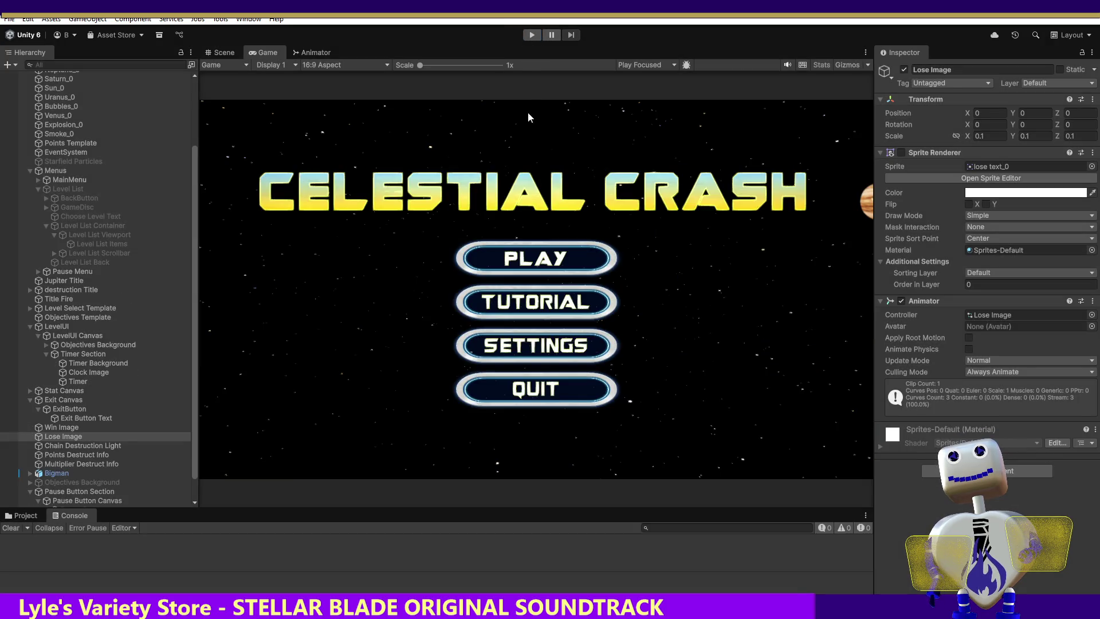
pyautogui.click(533, 35)
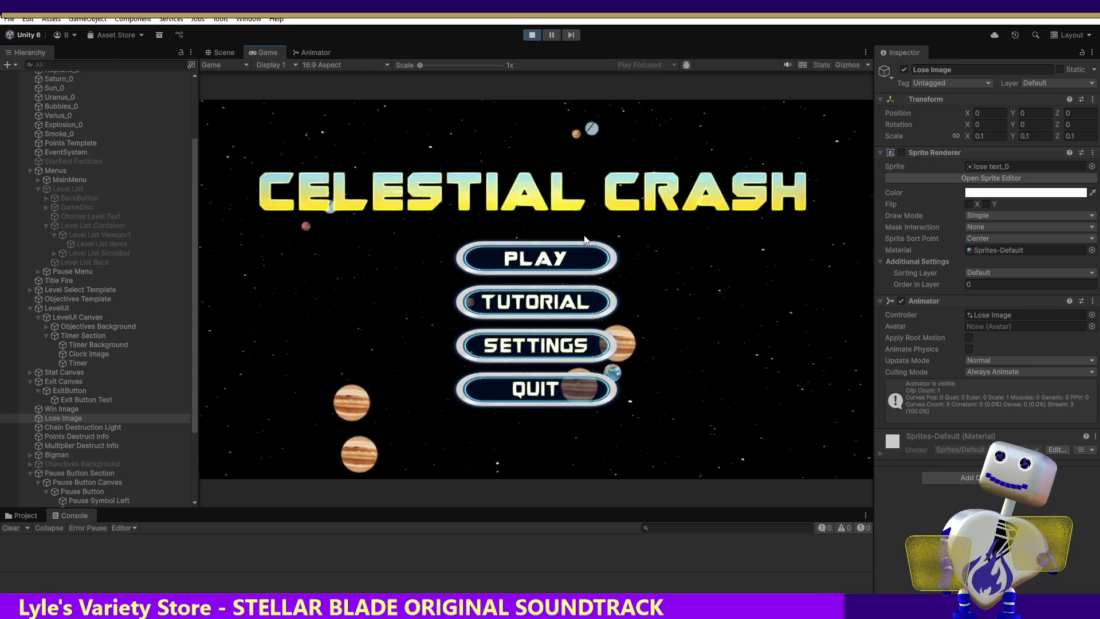
# Win Skill Challenge with 180 points and 1.3 multiplier, stop the test, and return to Visual Studio.
pyautogui.click(545, 257)
pyautogui.click(546, 257)
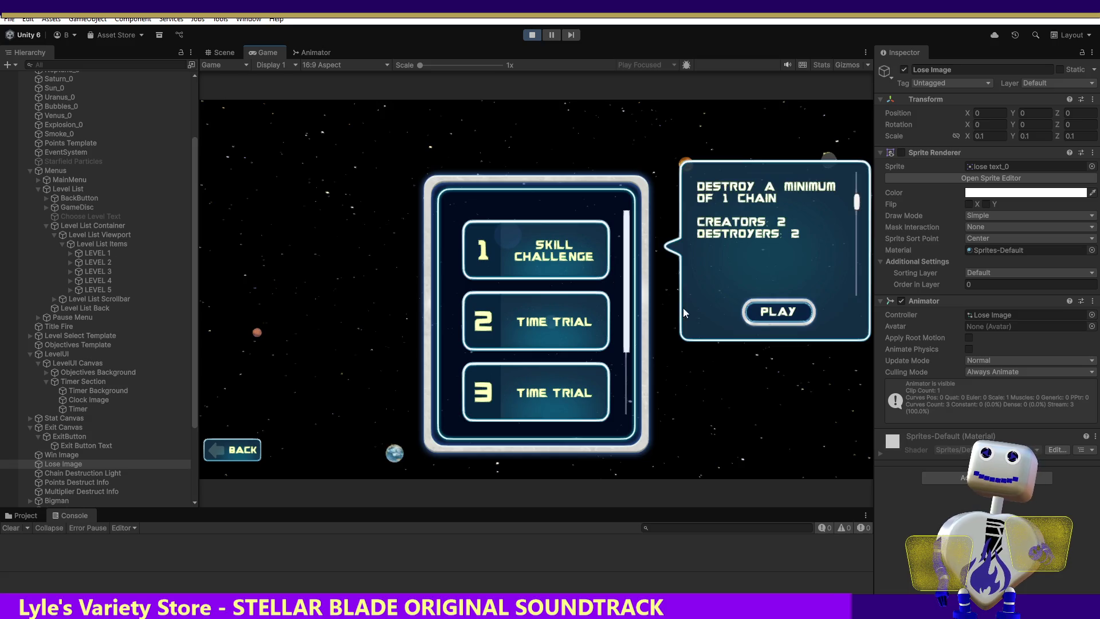
pyautogui.click(763, 315)
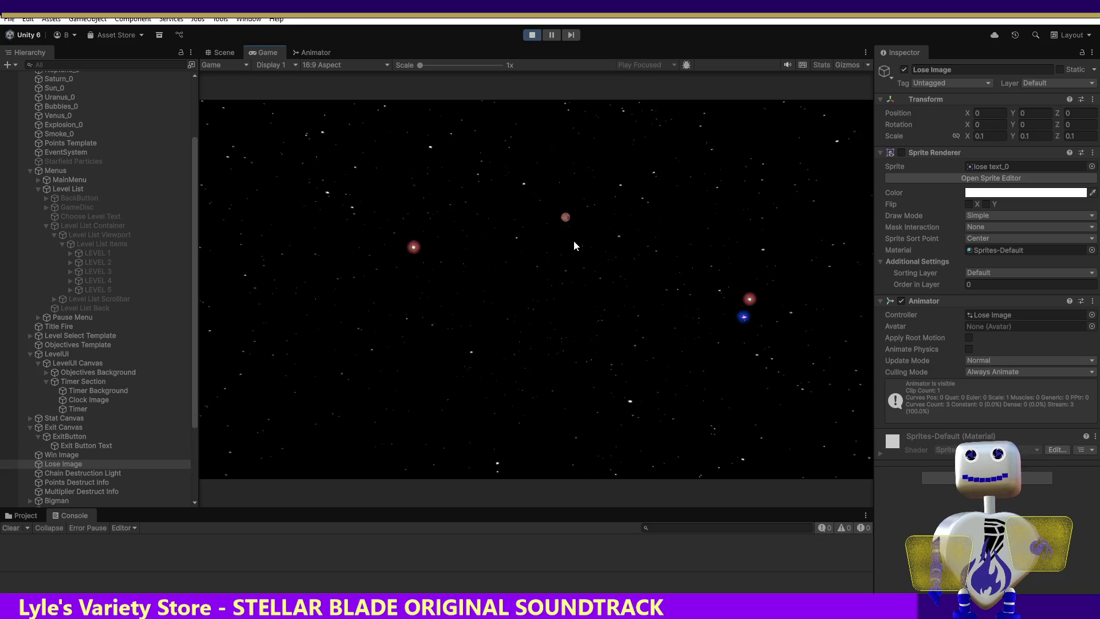
pyautogui.click(700, 347)
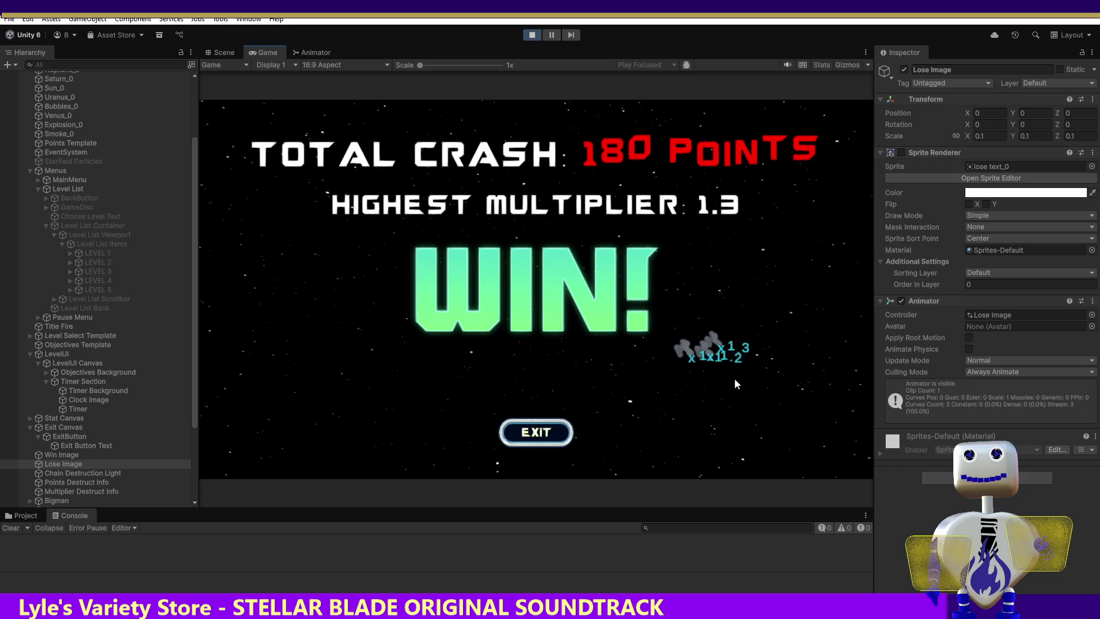
pyautogui.click(552, 431)
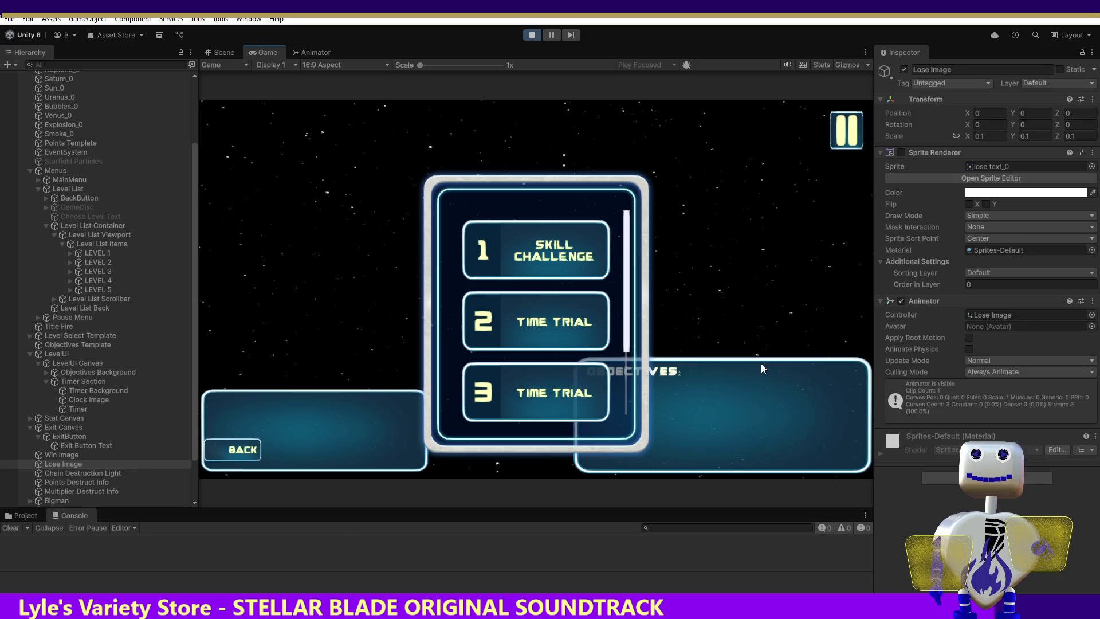
pyautogui.click(532, 35)
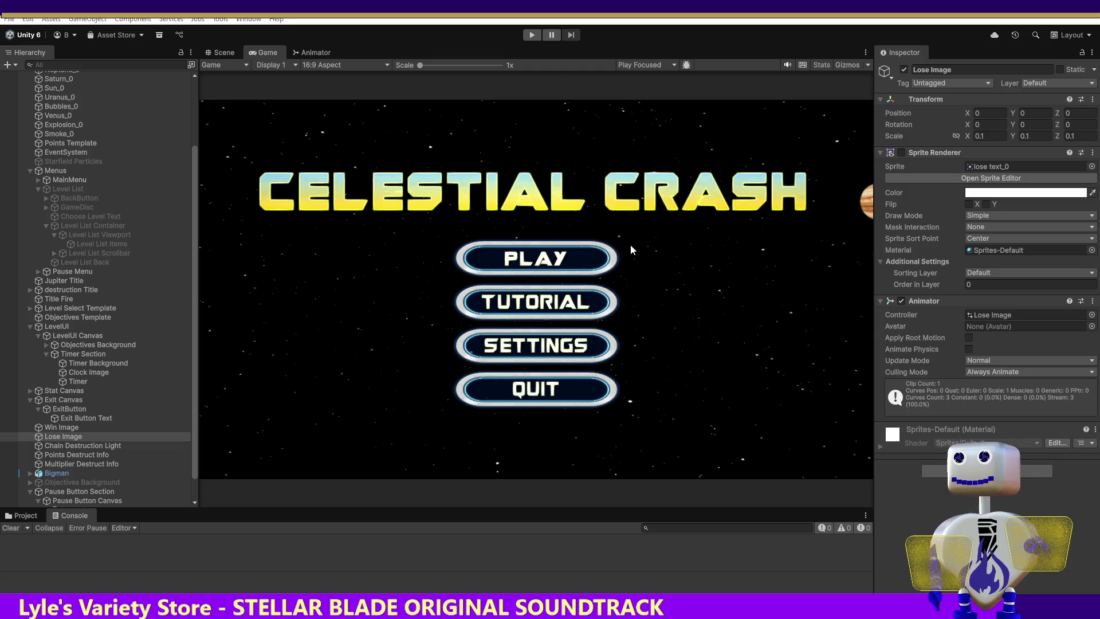
pyautogui.hotkey('alt', 'Tab')
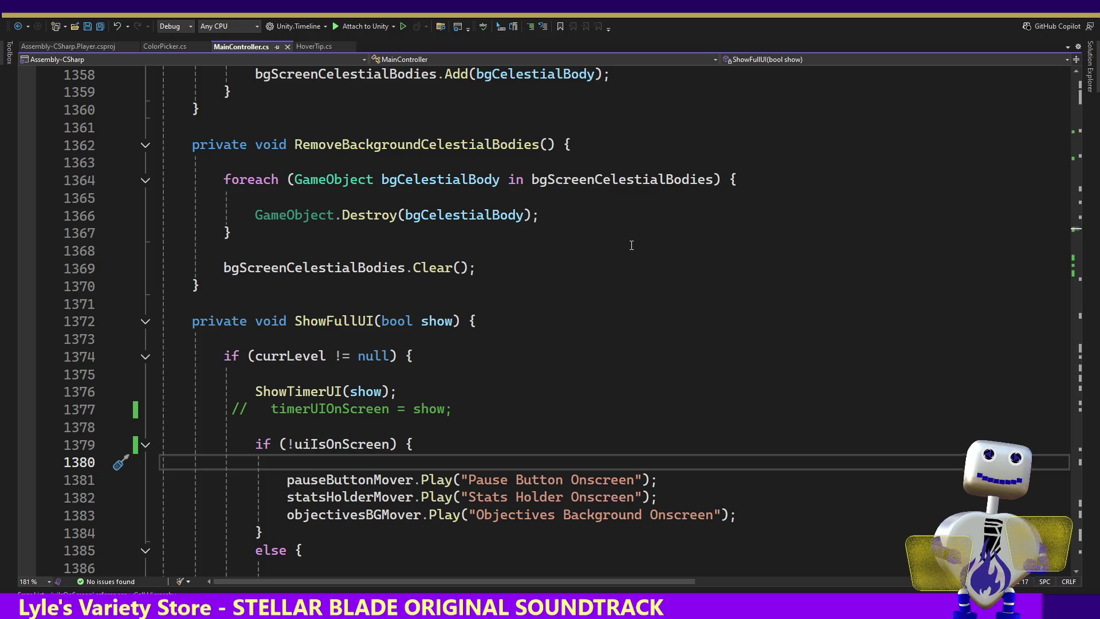
# Jump to ExitGameMode(bool gameLevelEnd = true) through the MainController member dropdown.
pyautogui.click(747, 60)
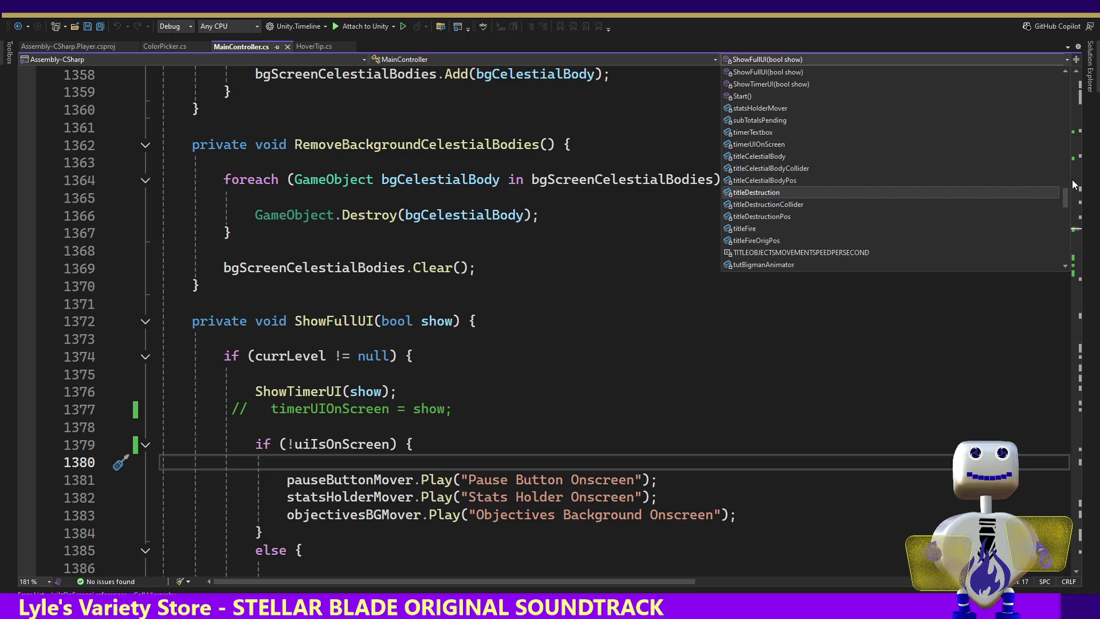
pyautogui.moveTo(1067, 195); pyautogui.dragTo(1070, 115)
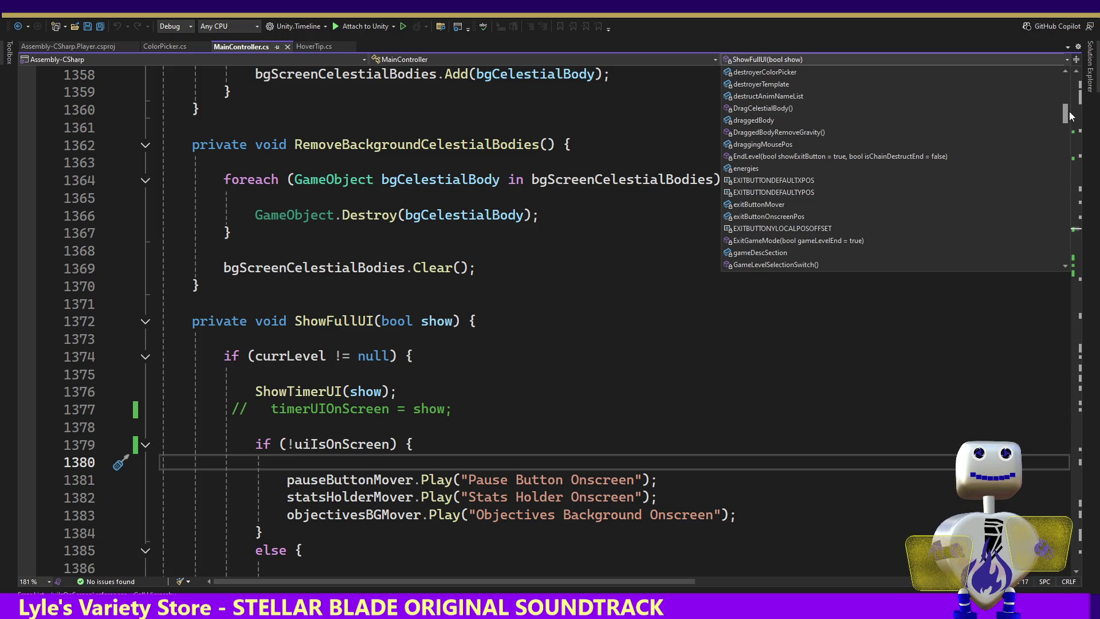
pyautogui.click(877, 237)
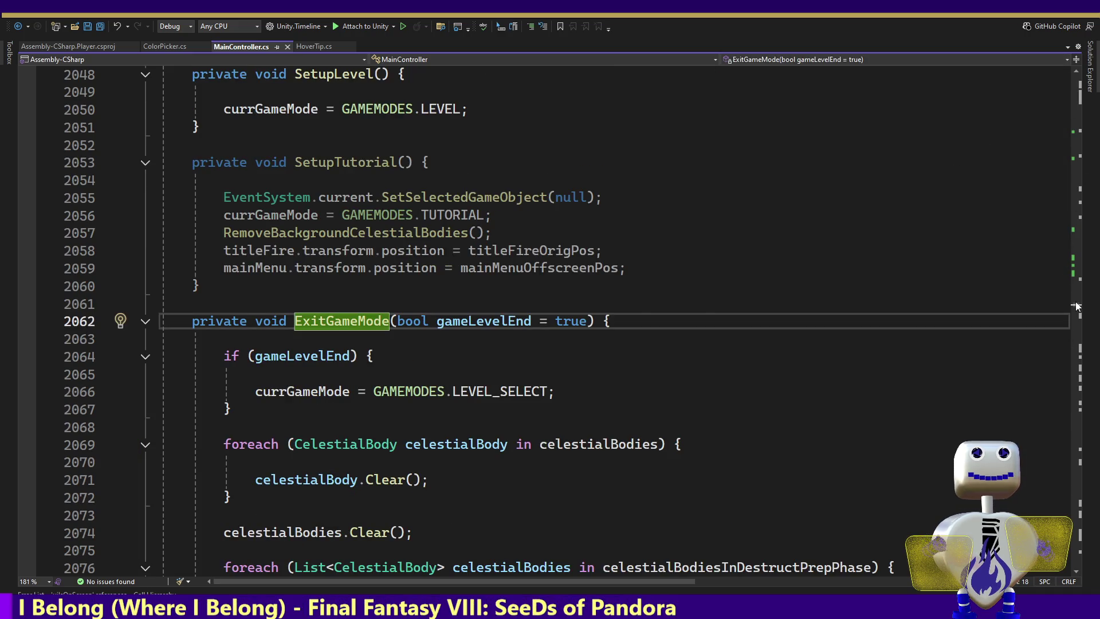
# Read through the ExitGameMode cleanup and stat reset code down to the method's end.
pyautogui.scroll(10, 1077, 307)
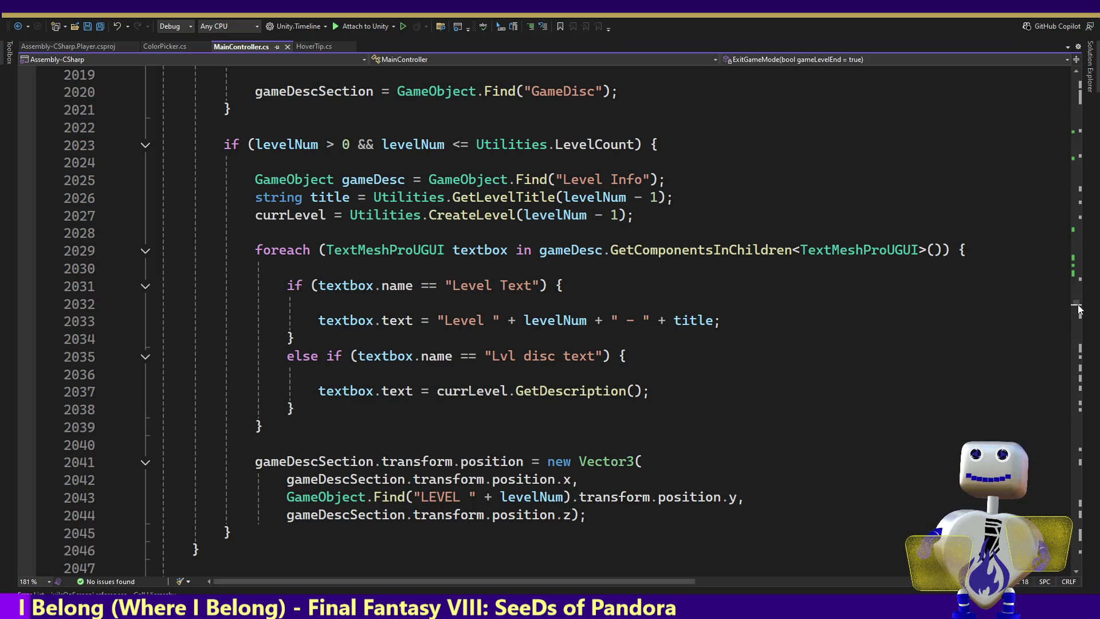
pyautogui.click(1080, 306)
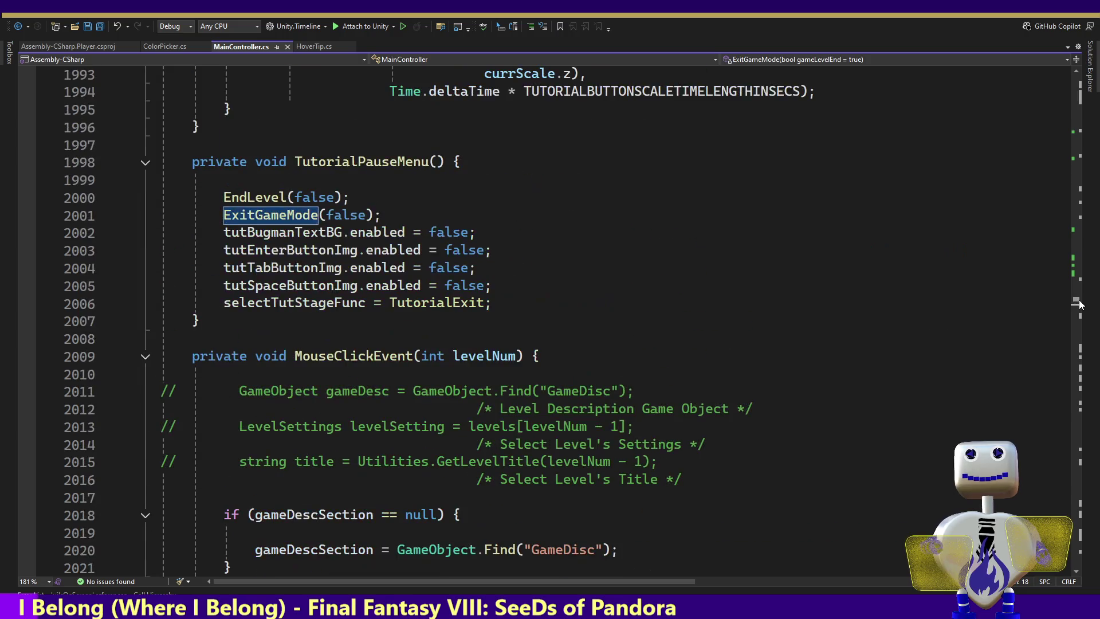
pyautogui.click(1080, 309)
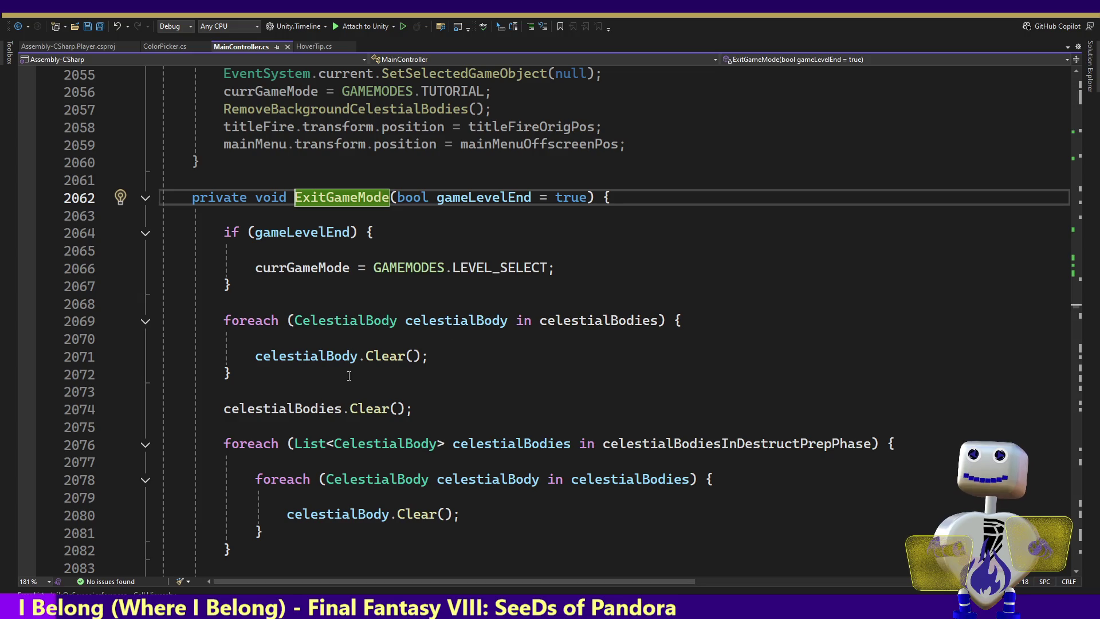
pyautogui.click(500, 394)
pyautogui.press('Down')
pyautogui.press('Down')
pyautogui.press('Down')
pyautogui.press('Down')
pyautogui.press('Down')
pyautogui.press('Down')
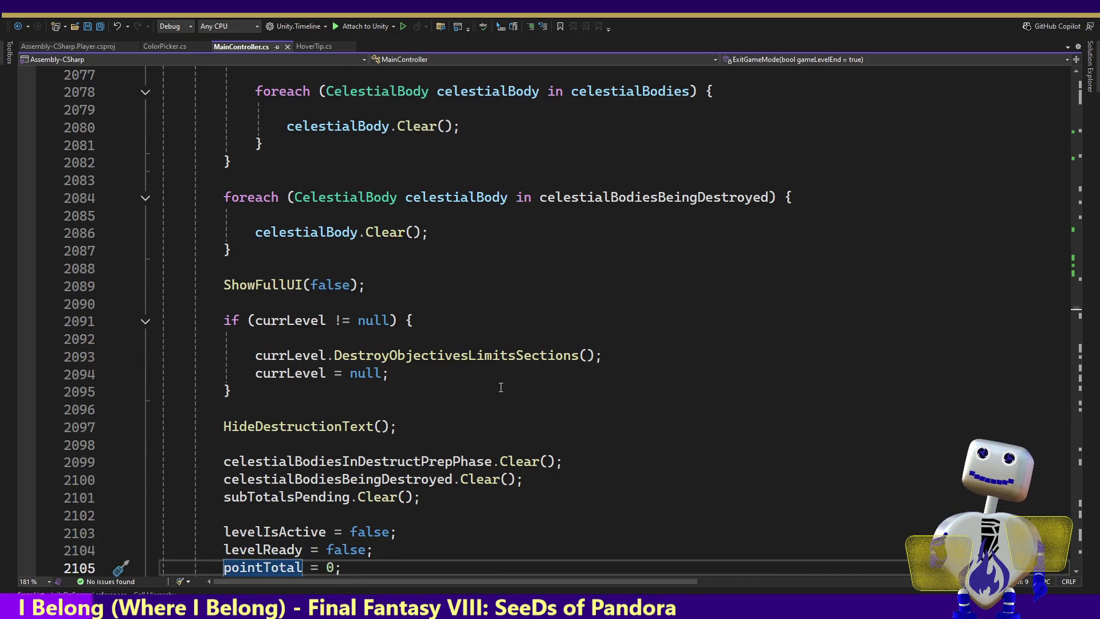
pyautogui.press('Down')
pyautogui.press('Down')
pyautogui.press('Down')
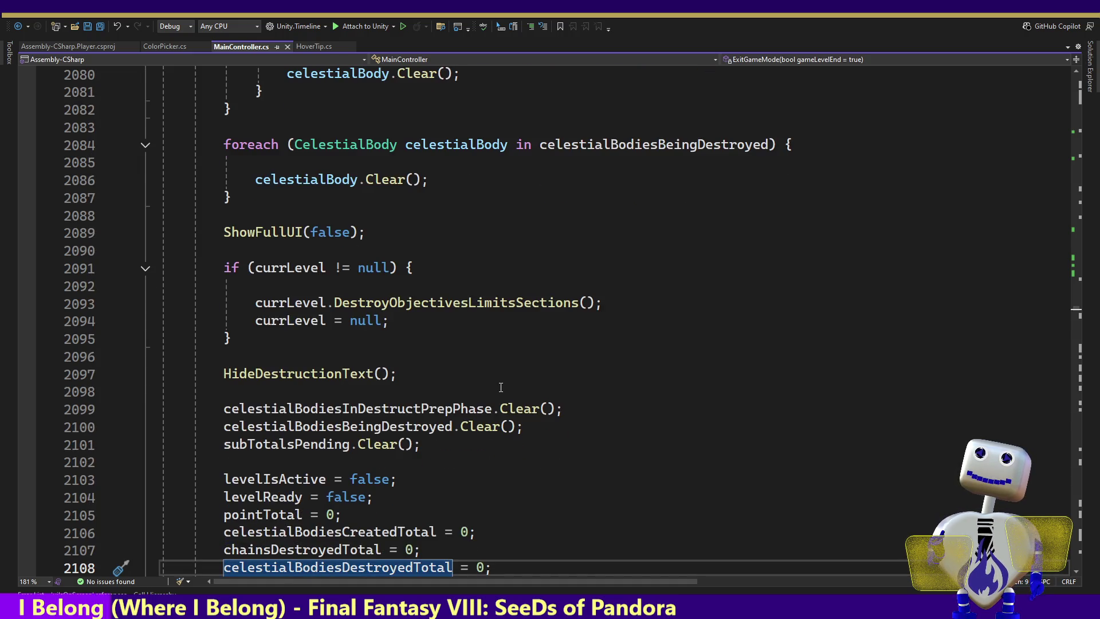
pyautogui.press('Down')
pyautogui.press('Down')
pyautogui.press('Down')
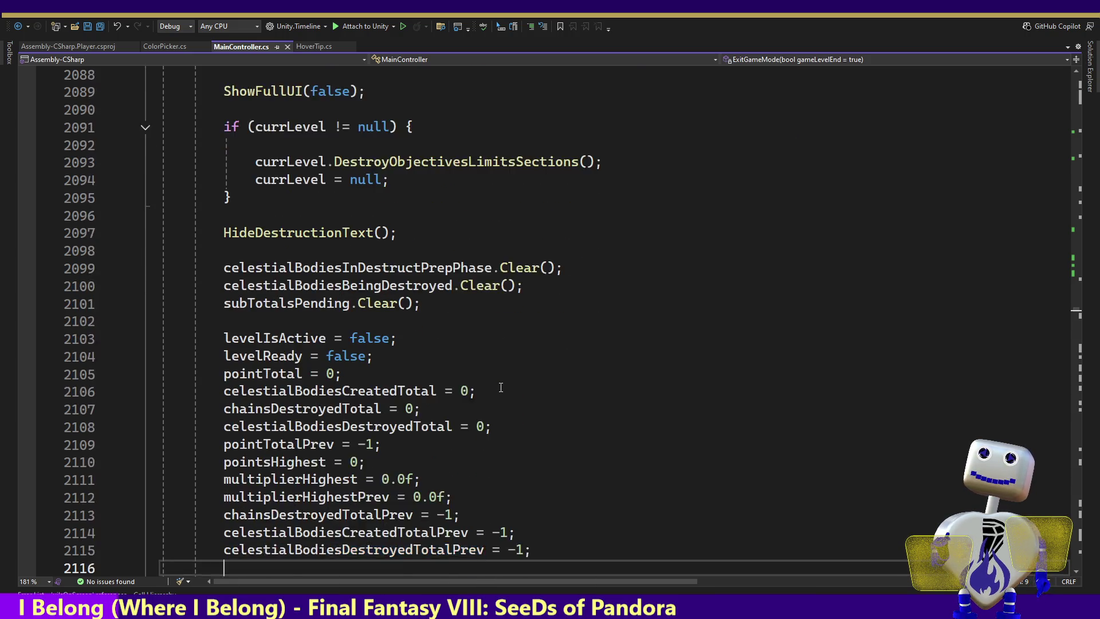
pyautogui.press('Down')
pyautogui.press('Down')
pyautogui.press('Down')
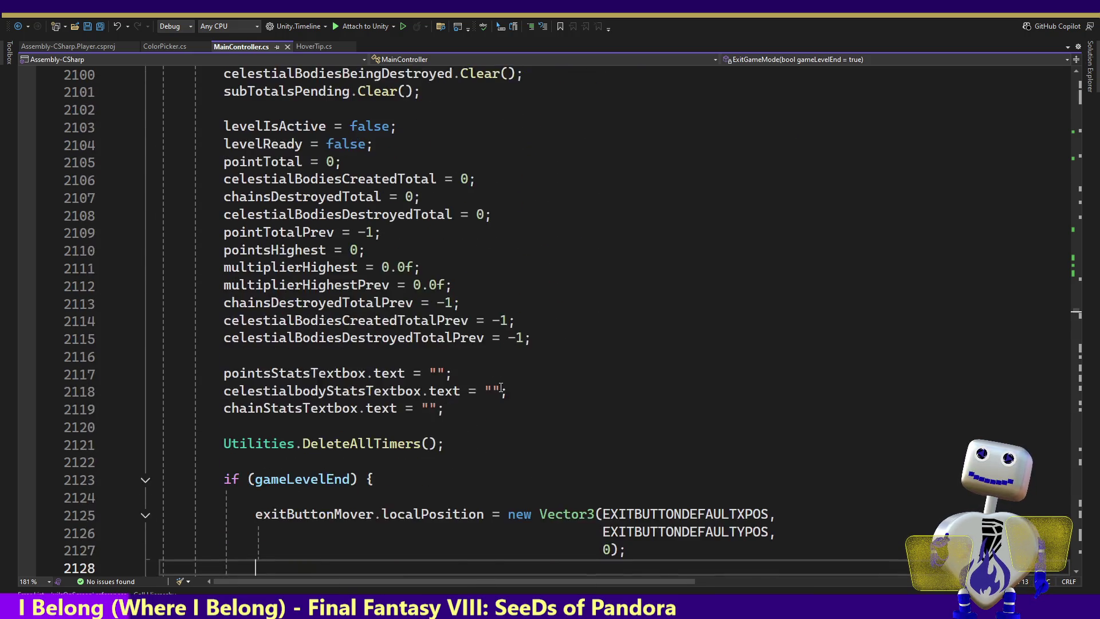
pyautogui.press('Down')
pyautogui.press('Down')
pyautogui.press('Down')
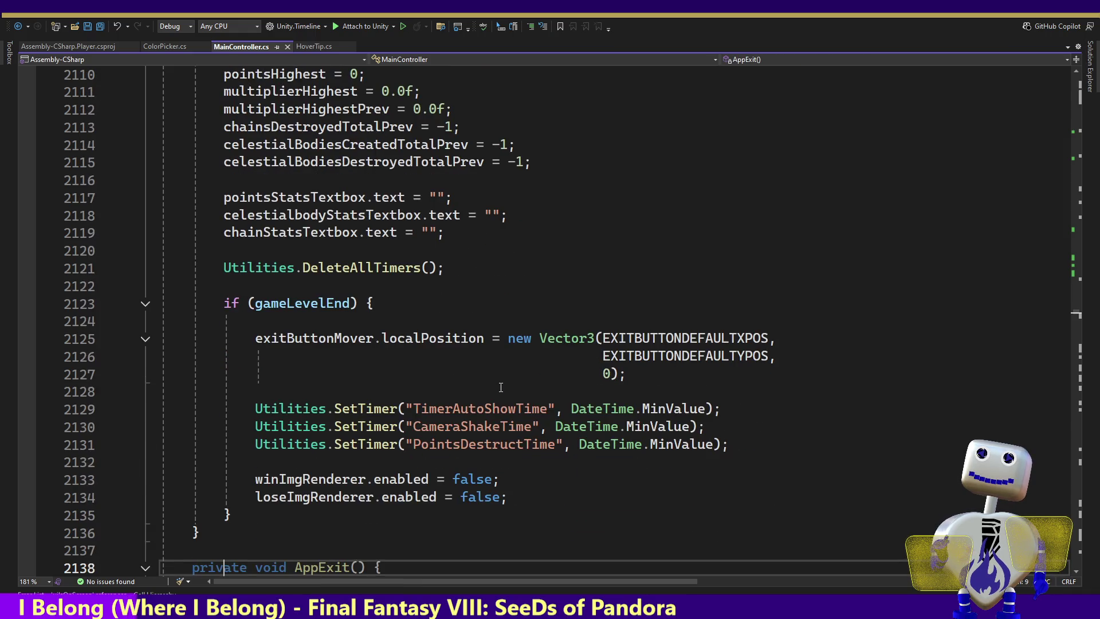
pyautogui.press('Up')
pyautogui.press('Up')
pyautogui.press('Up')
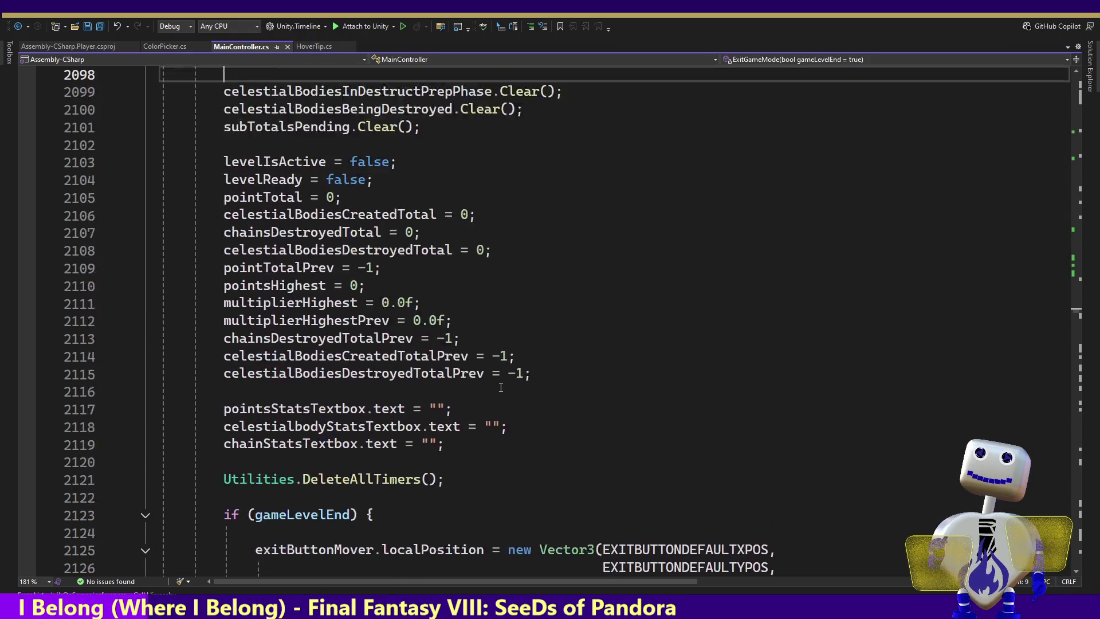
pyautogui.press('Up')
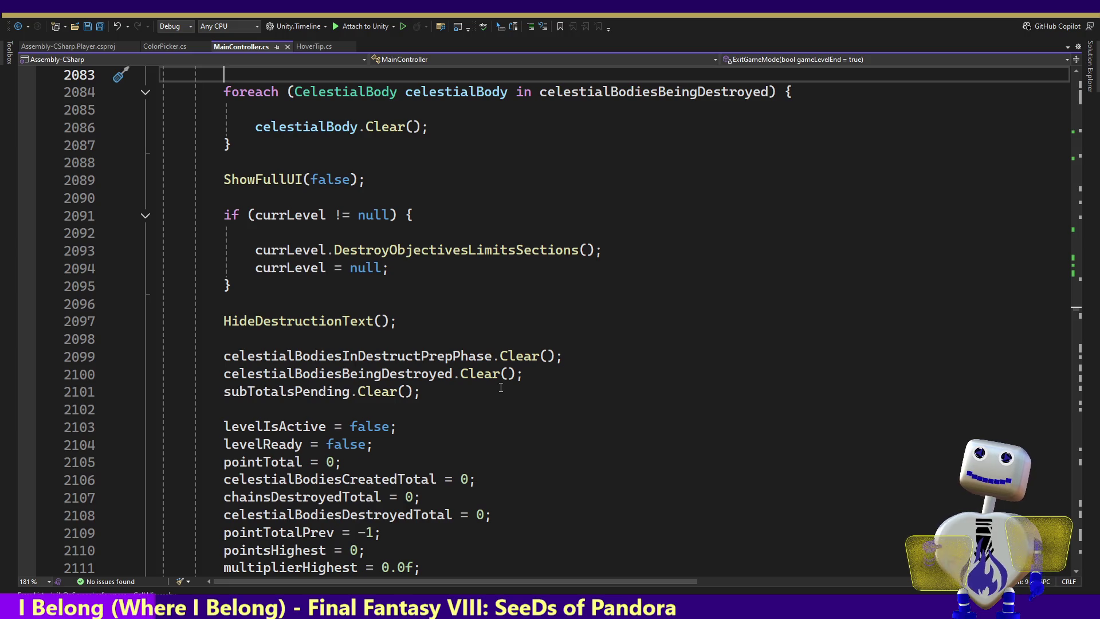
pyautogui.press('Up')
pyautogui.press('Up')
pyautogui.press('Up')
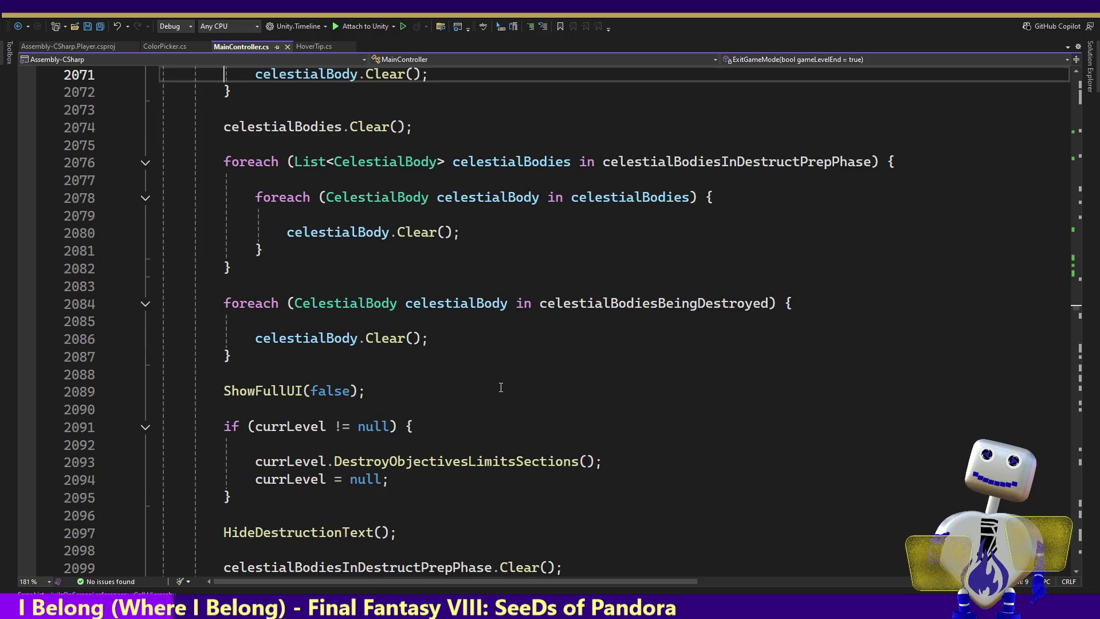
# Go to the ShowFullUI definition from its call and inspect the if (!uiIsOnScreen) line 1379.
pyautogui.keyDown('ctrl'); pyautogui.click(290, 389); pyautogui.keyUp('ctrl')
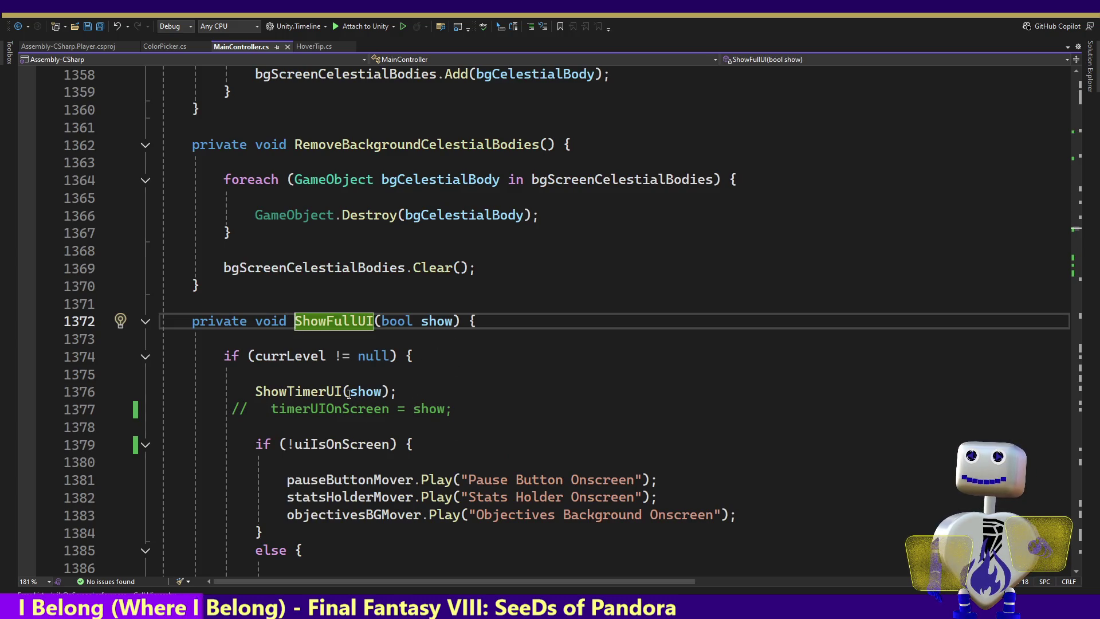
pyautogui.doubleClick(324, 444)
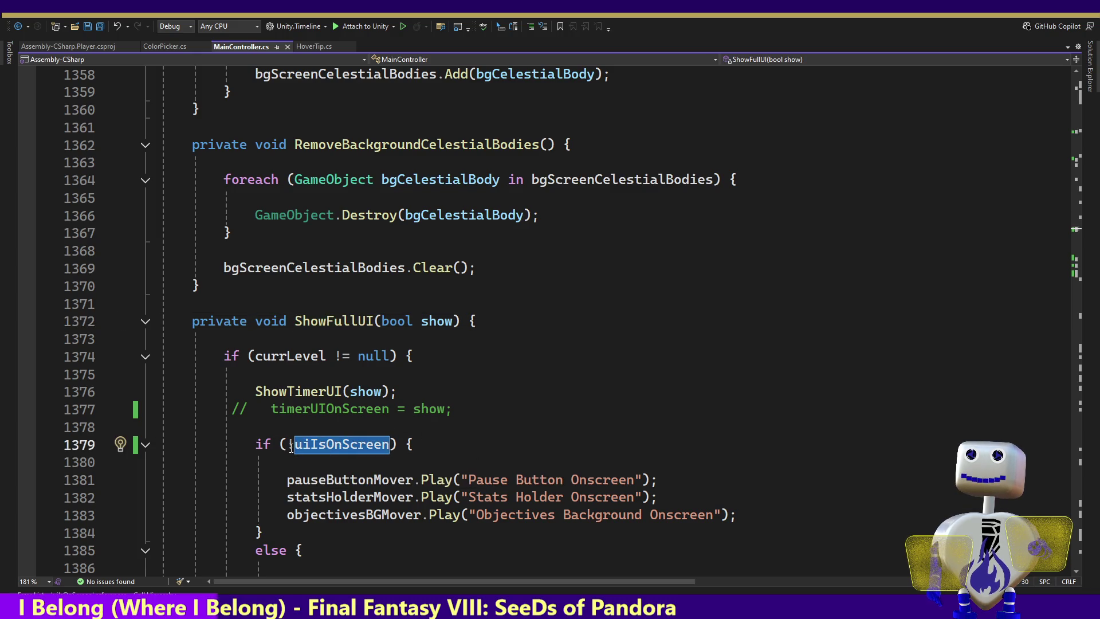
pyautogui.click(457, 450)
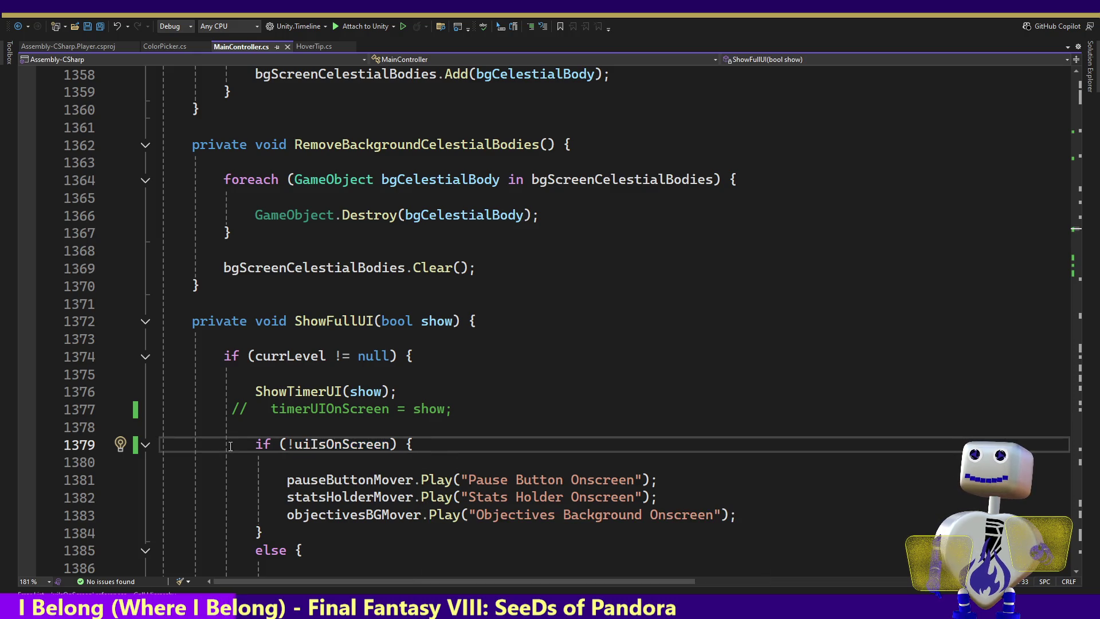
pyautogui.moveTo(230, 448); pyautogui.dragTo(516, 466)
pyautogui.click(534, 451)
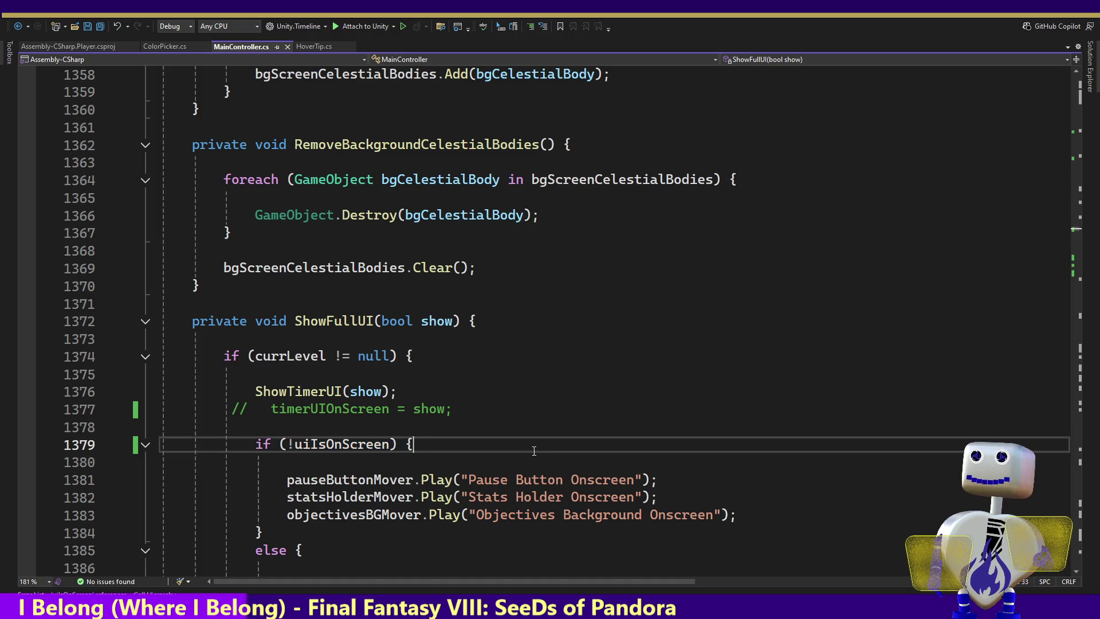
pyautogui.press('Down')
pyautogui.press('Down')
pyautogui.press('Down')
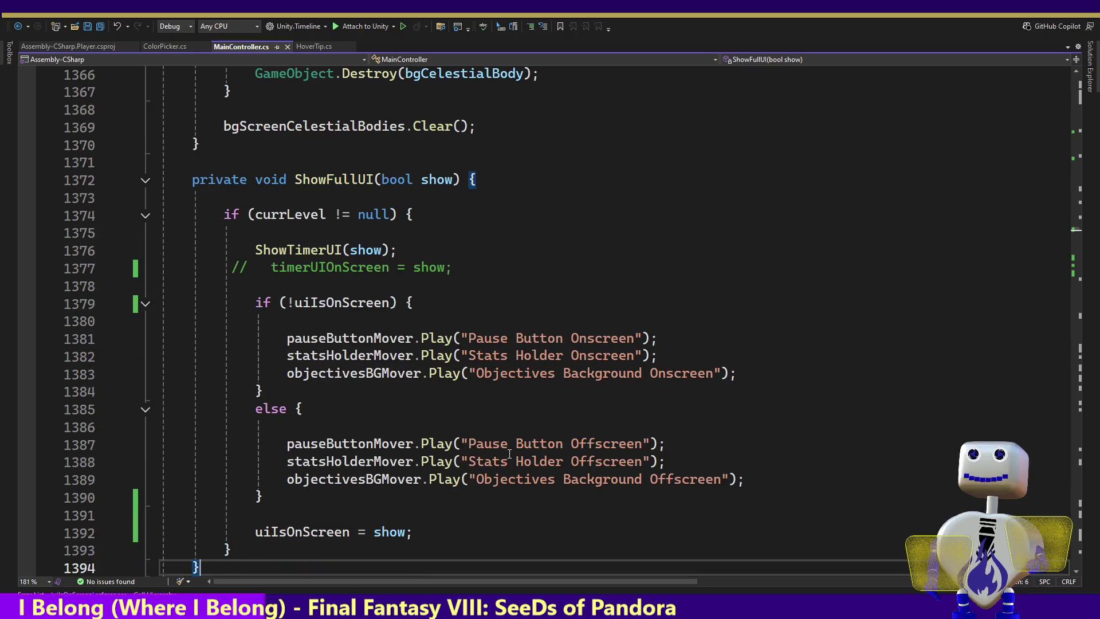
pyautogui.press('Up')
pyautogui.press('Up')
pyautogui.press('Up')
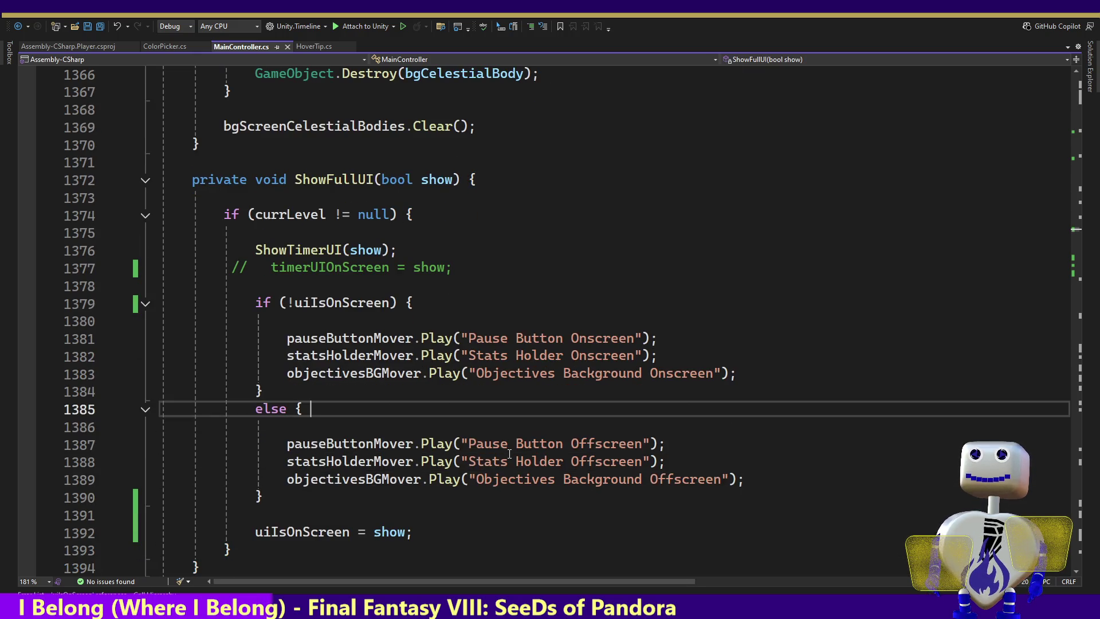
pyautogui.press('End')
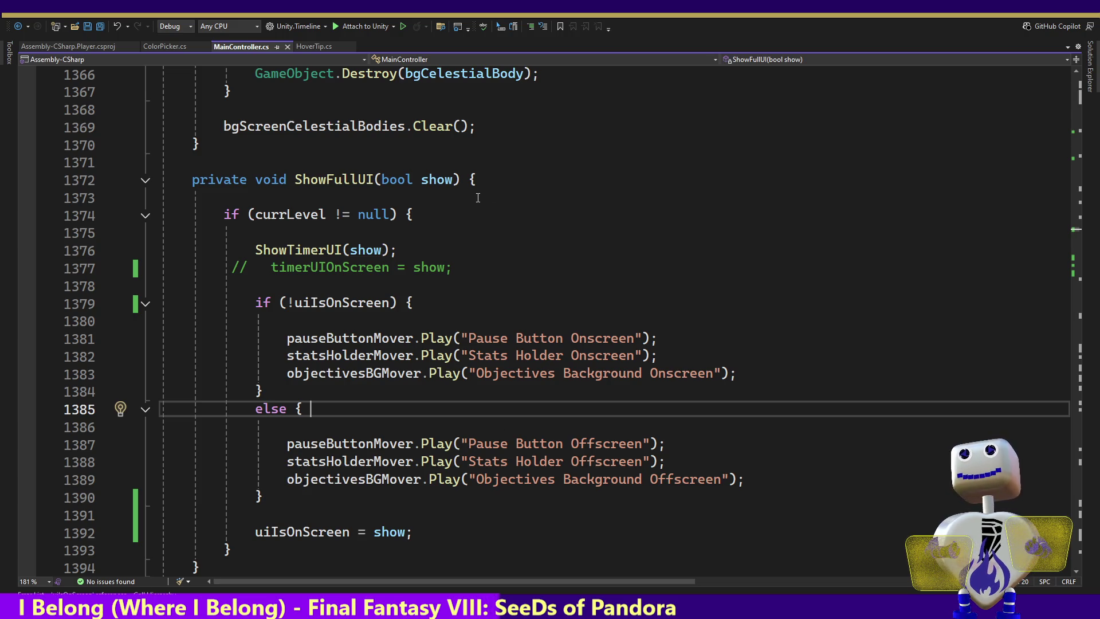
pyautogui.click(456, 179)
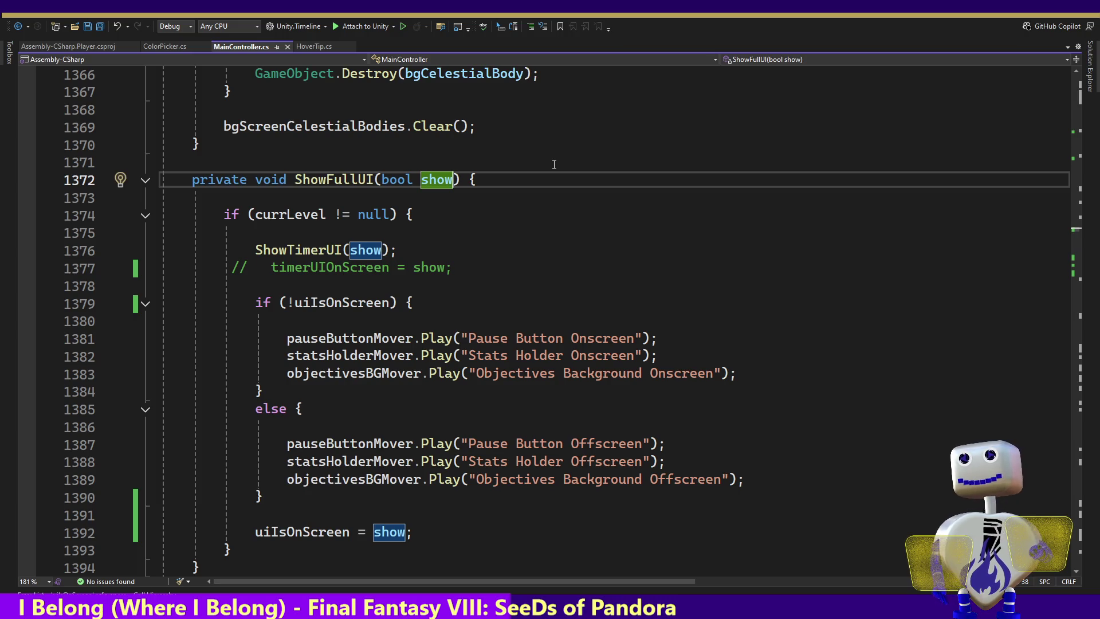
# Change the line 1379 condition to if (!uiIsOnScreen && show).
pyautogui.write(',')
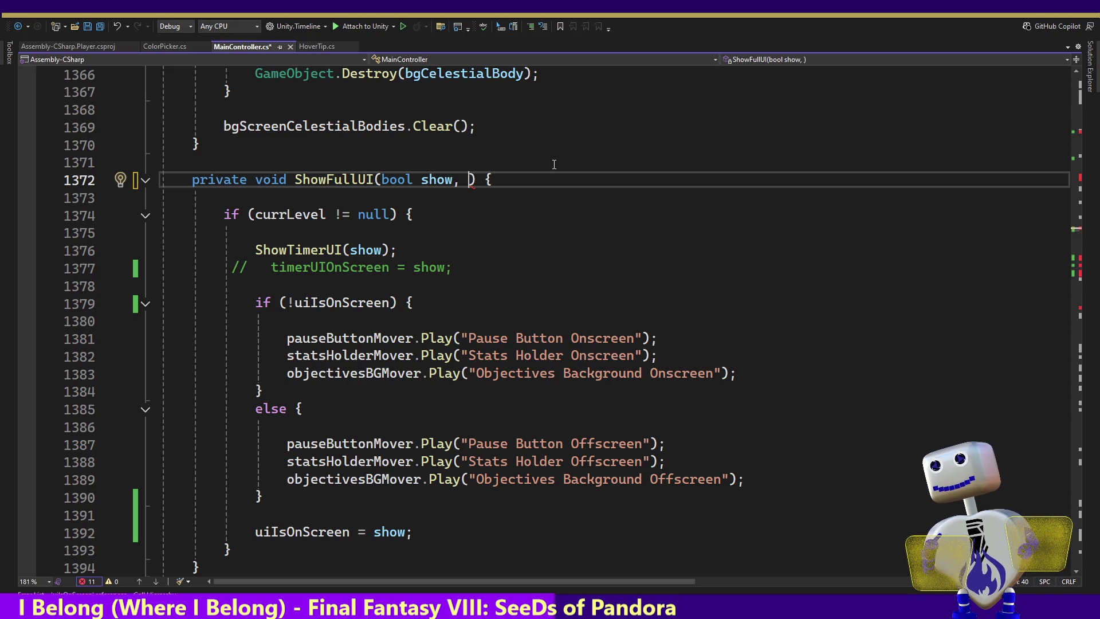
pyautogui.hotkey('ctrl', 'z')
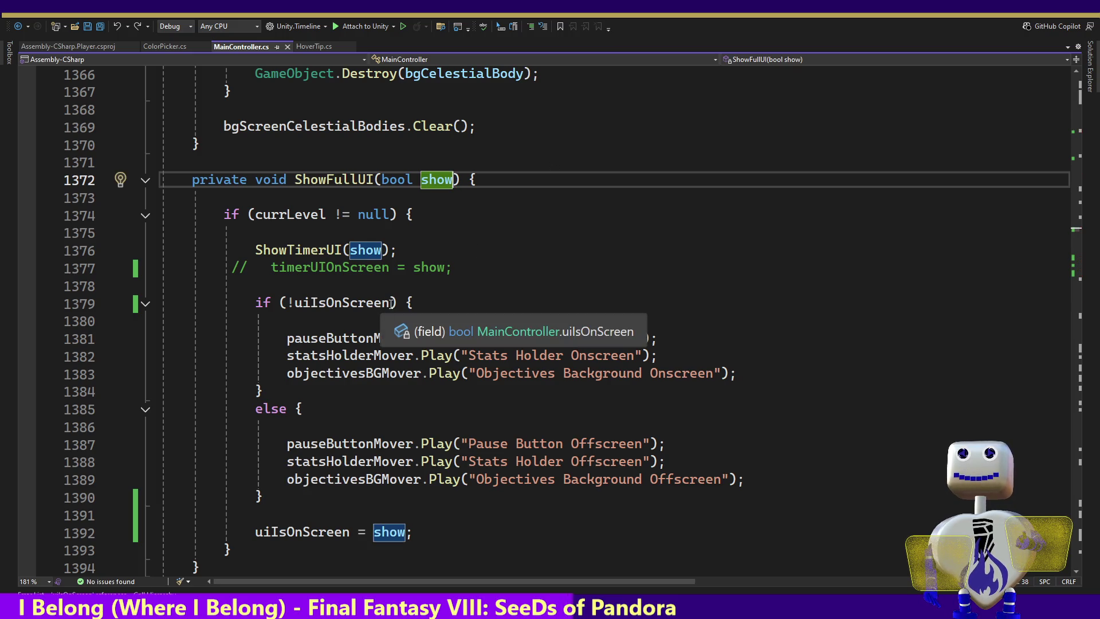
pyautogui.click(392, 302)
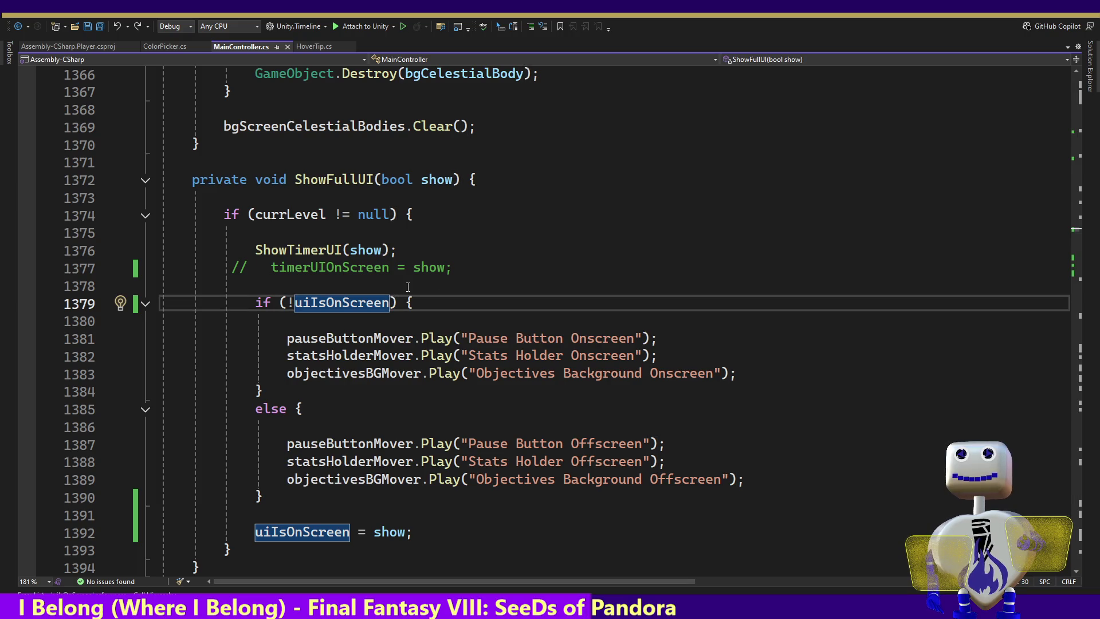
pyautogui.write('&&')
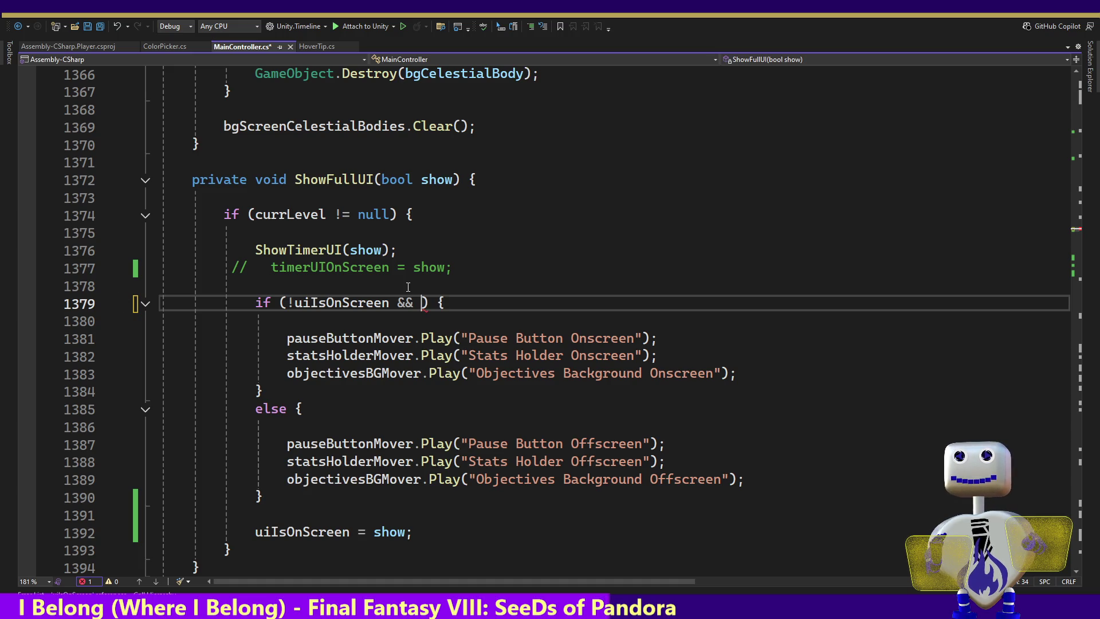
pyautogui.write(' show')
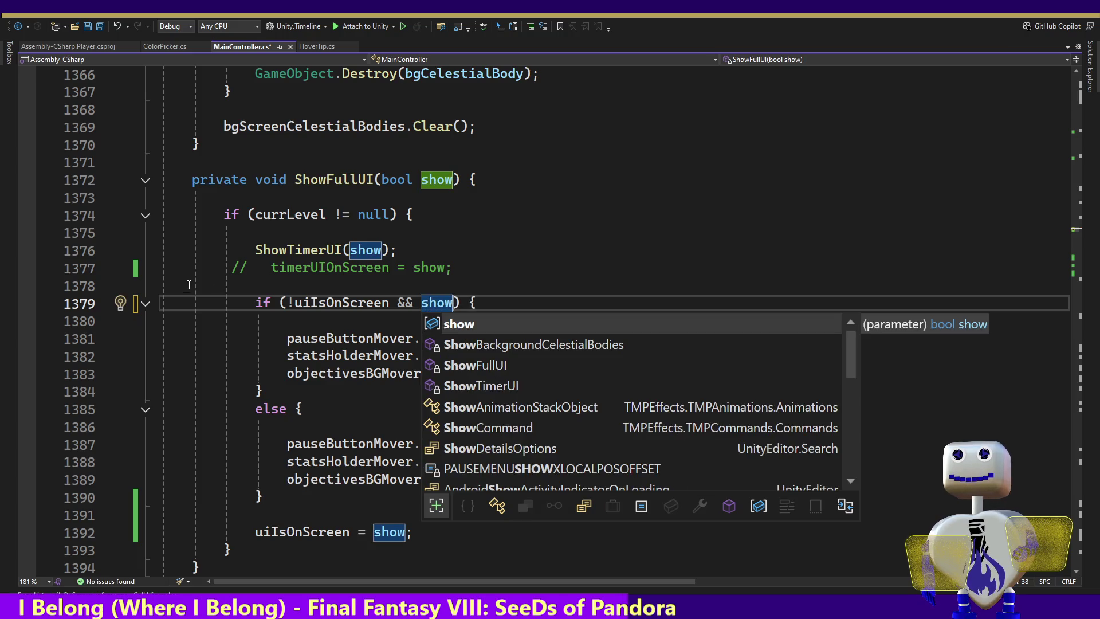
pyautogui.press('Escape')
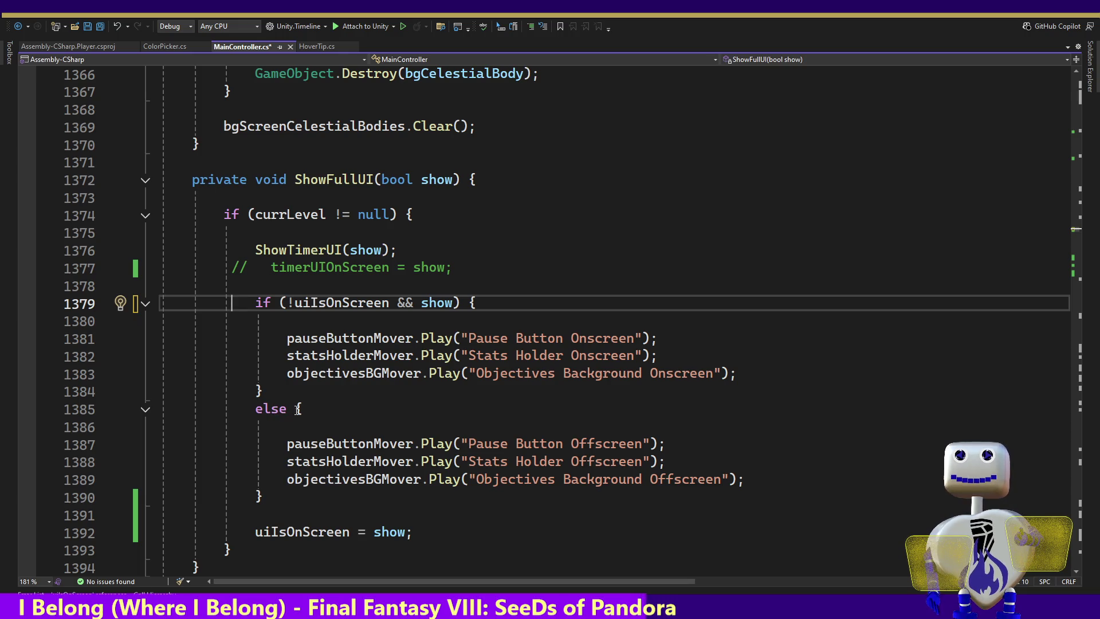
pyautogui.click(381, 304)
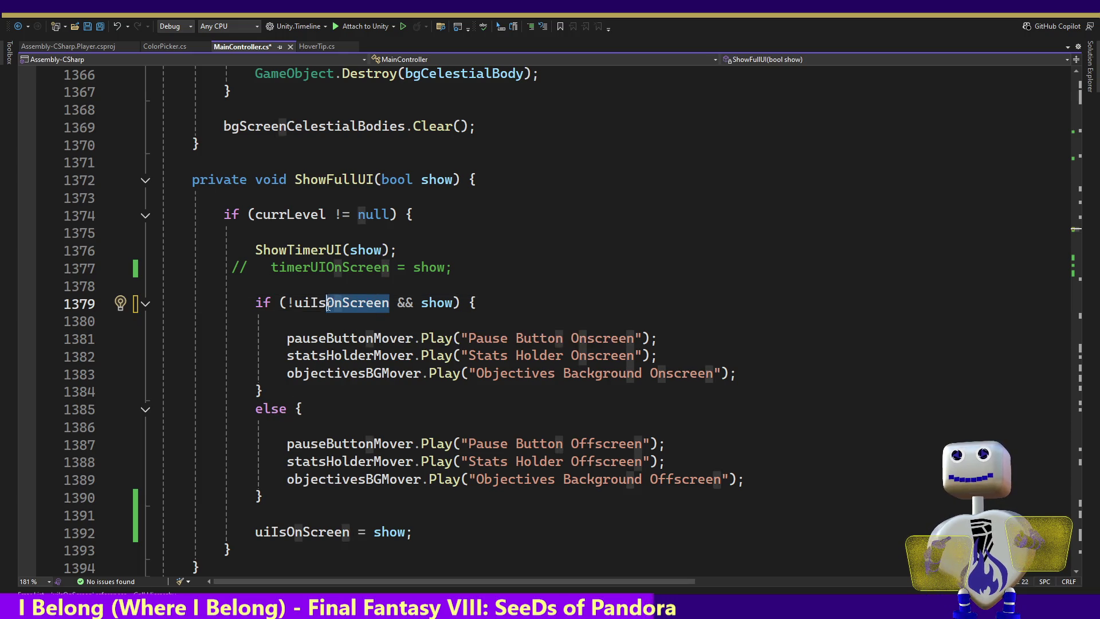
# Paste the if condition onto the else at line 1385, making it an else if.
pyautogui.click(453, 302)
pyautogui.moveTo(270, 338); pyautogui.dragTo(762, 369)
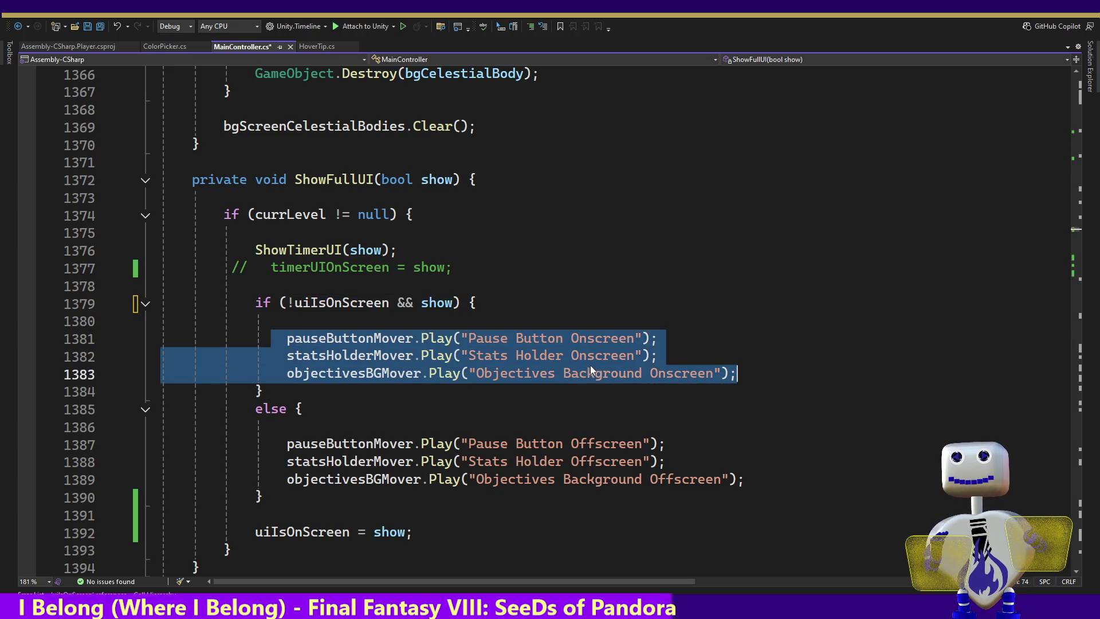
pyautogui.click(286, 408)
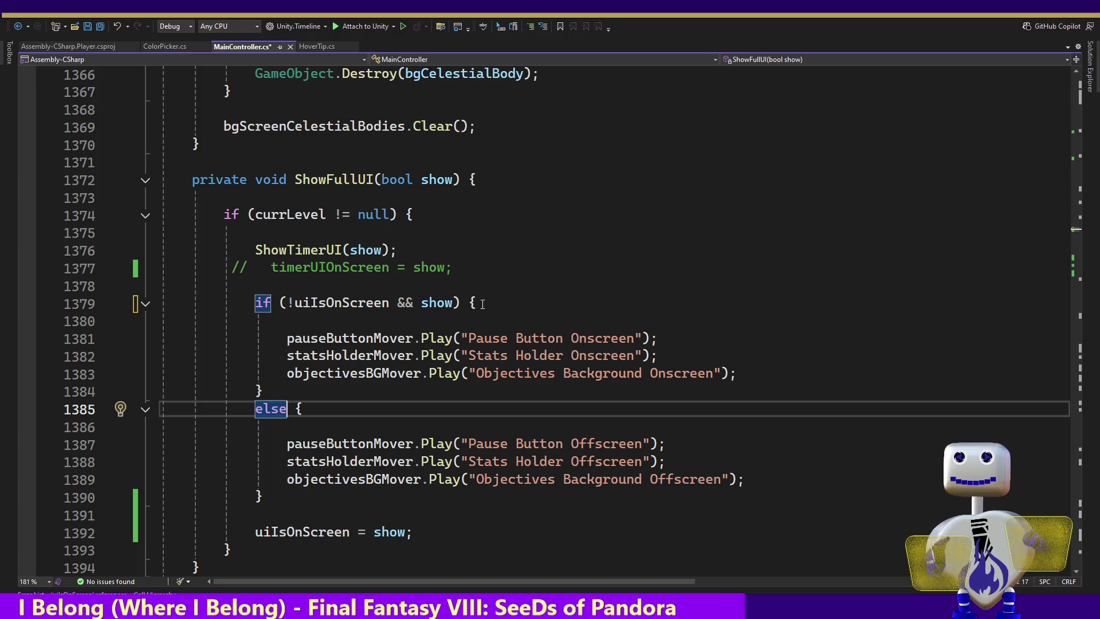
pyautogui.moveTo(483, 304); pyautogui.dragTo(260, 305)
pyautogui.hotkey('ctrl', 'c')
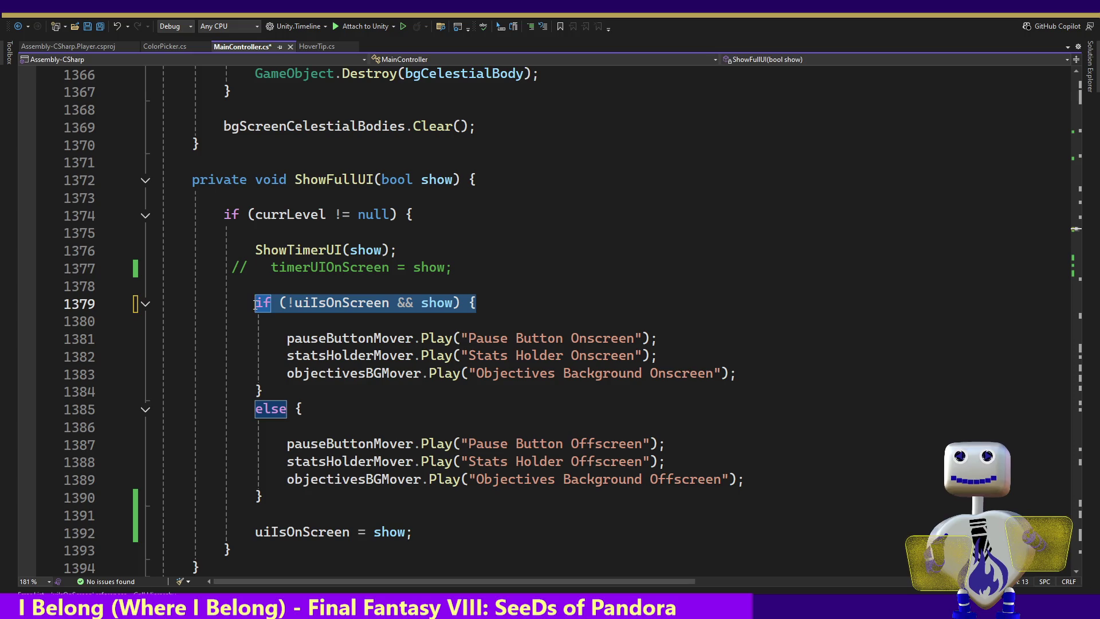
pyautogui.click(292, 409)
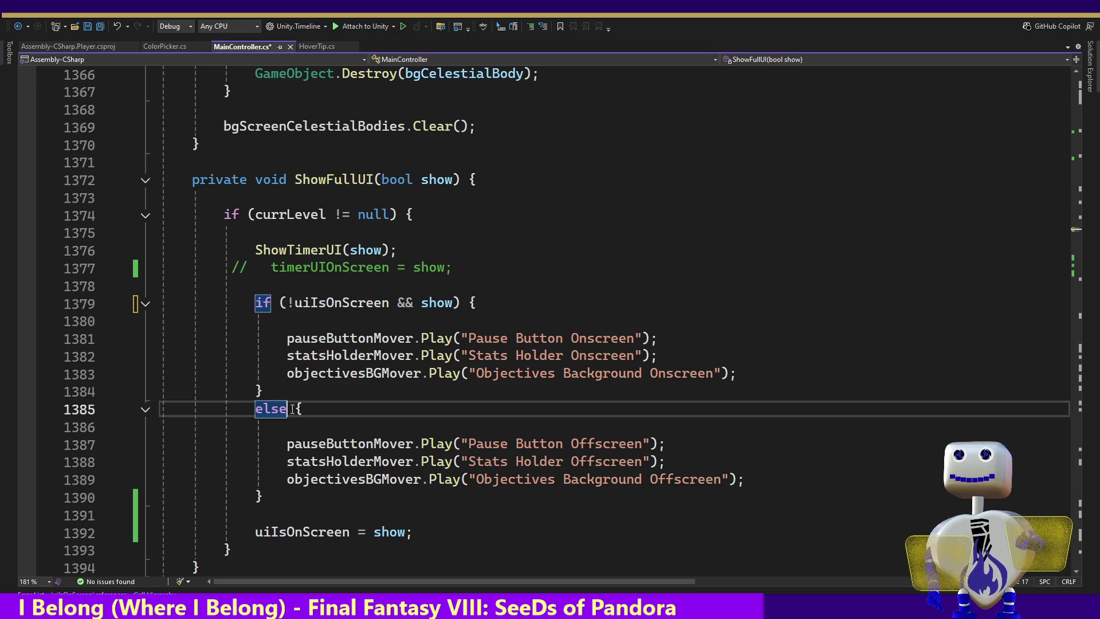
pyautogui.hotkey('ctrl', 'v')
pyautogui.hotkey('ctrl', 'z')
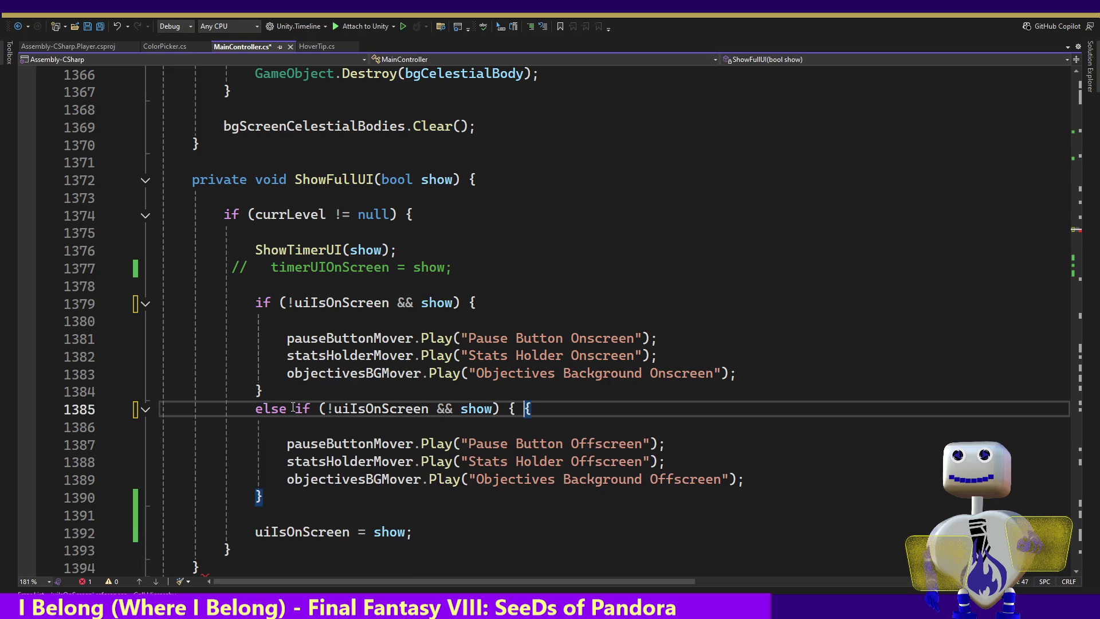
pyautogui.press('BackSpace')
pyautogui.press('BackSpace')
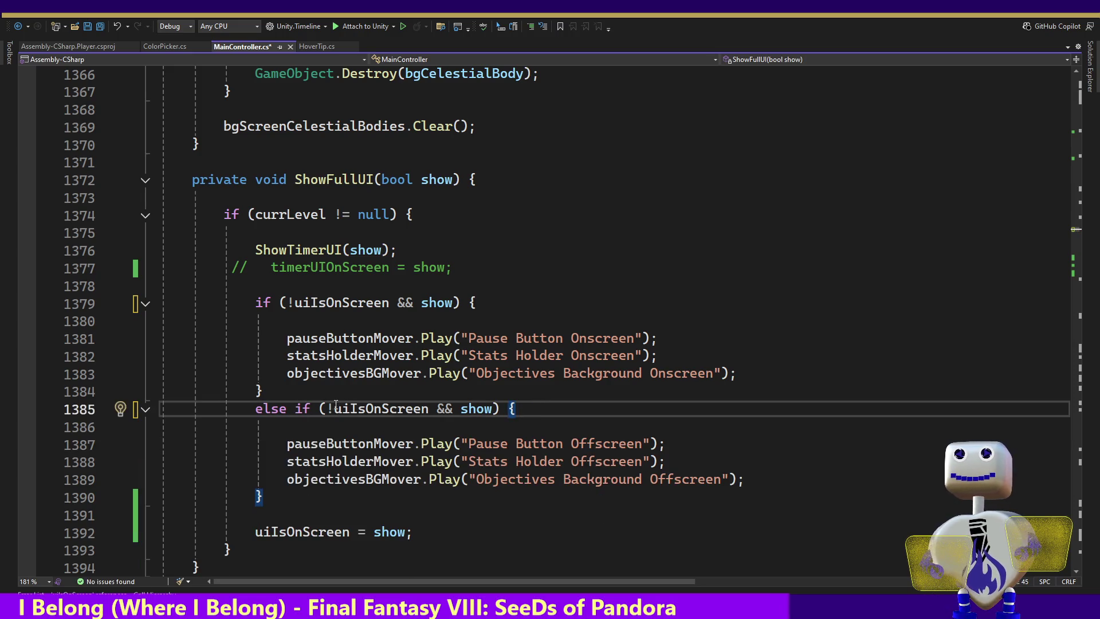
# Edit it to else if (uiIsOnScreen && !show), save the script, and switch to Unity.
pyautogui.click(334, 408)
pyautogui.press('BackSpace')
pyautogui.click(451, 409)
pyautogui.write('!')
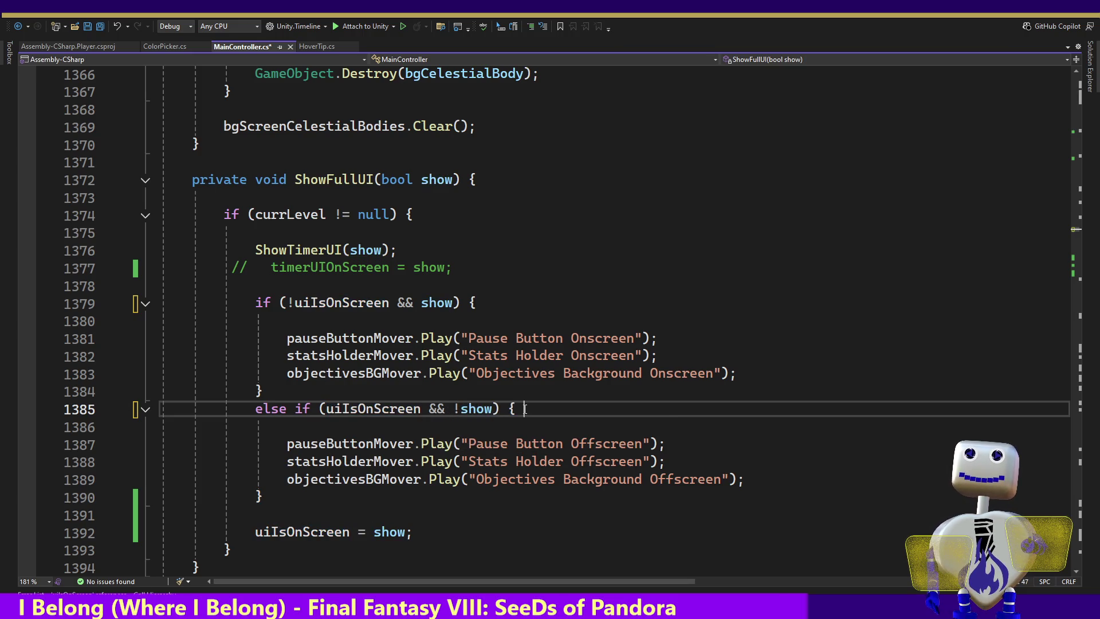
pyautogui.hotkey('ctrl', 's')
pyautogui.click(523, 409)
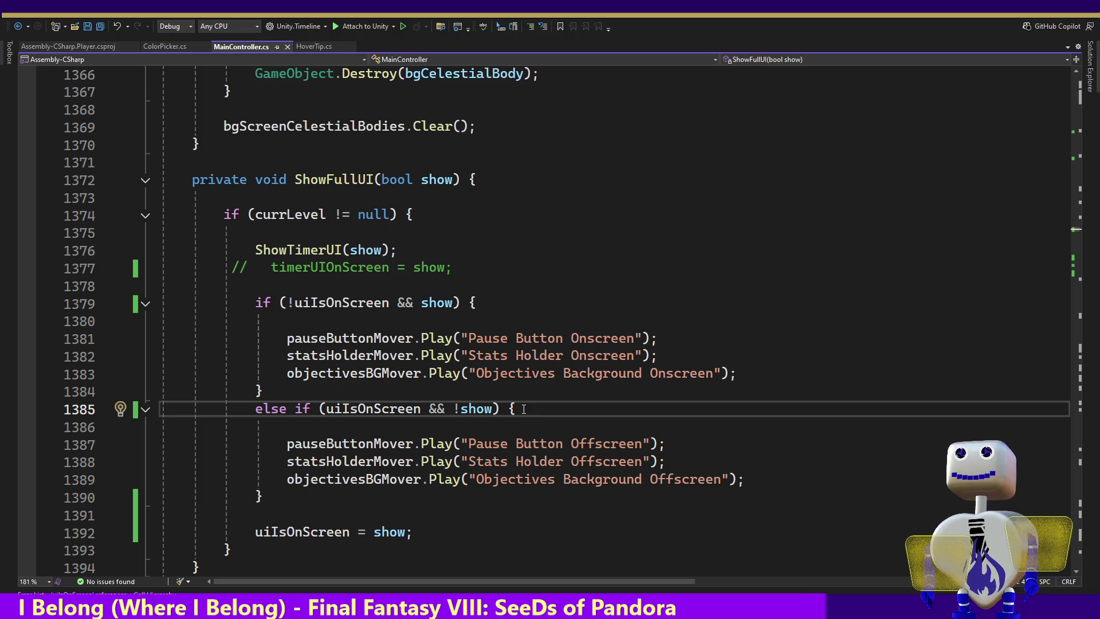
pyautogui.hotkey('alt', 'Tab')
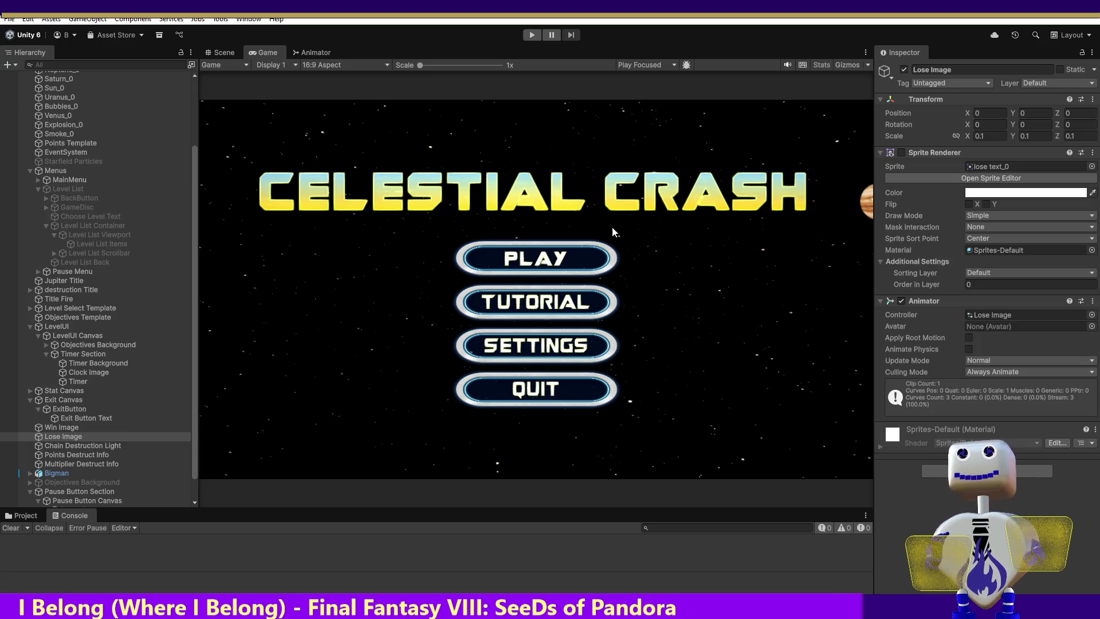
# Play Skill Challenge, move Saturn into the chain and crash it to win, then stop.
pyautogui.click(531, 35)
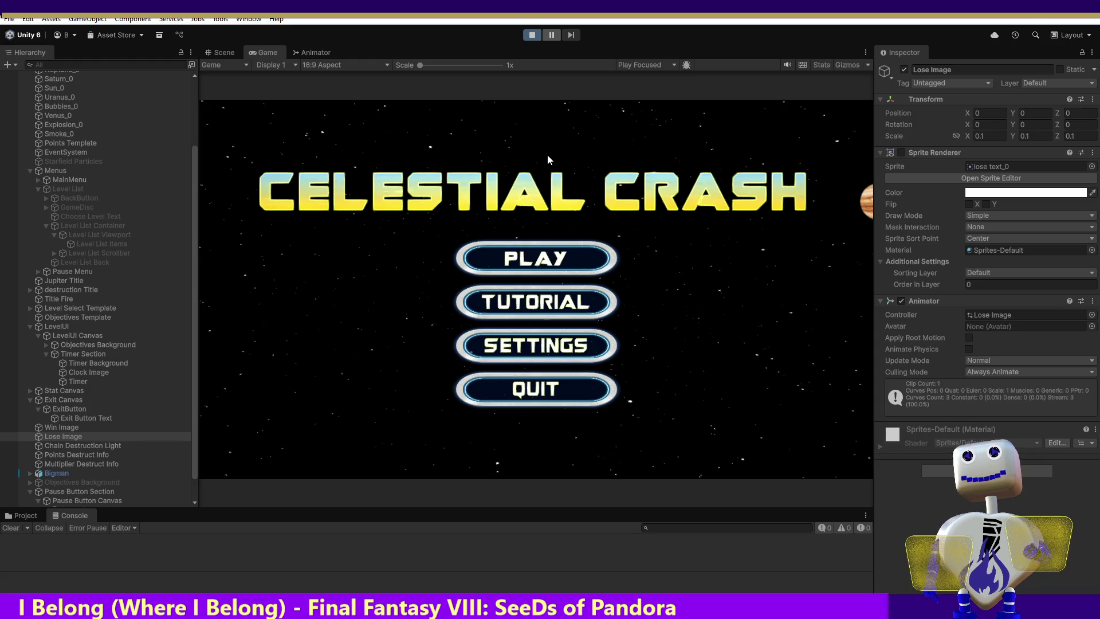
pyautogui.click(537, 263)
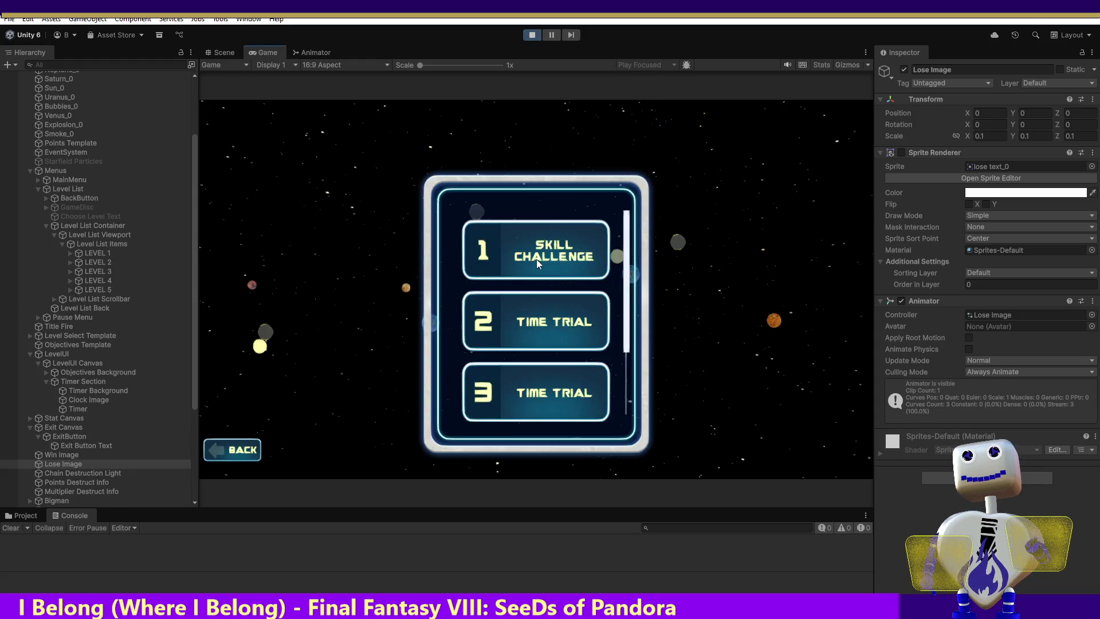
pyautogui.click(540, 251)
pyautogui.click(760, 308)
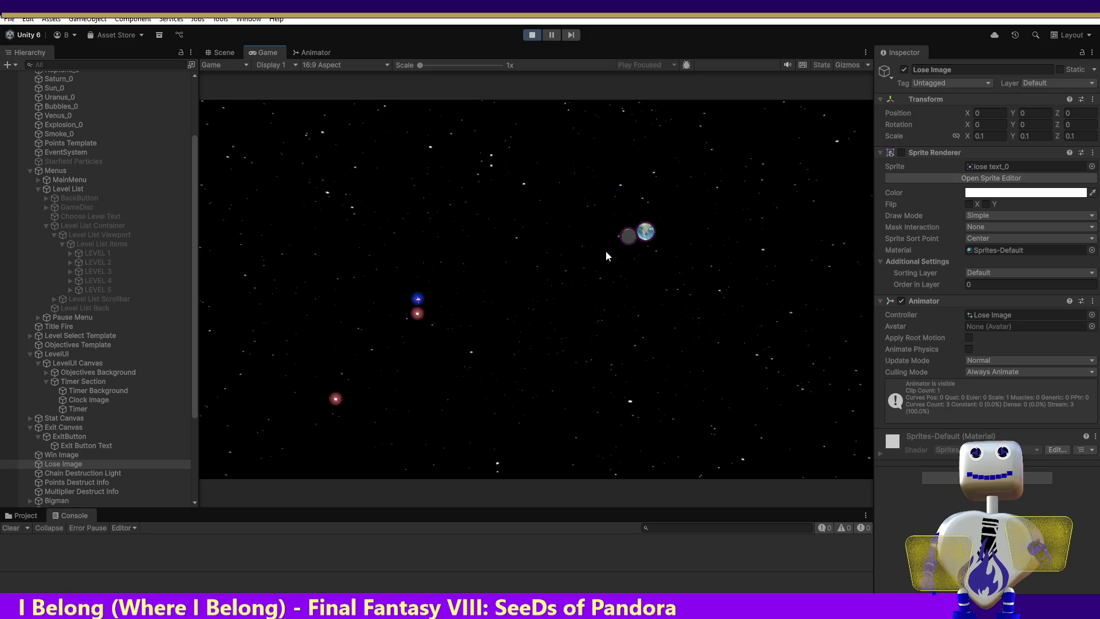
pyautogui.moveTo(533, 274); pyautogui.dragTo(603, 252)
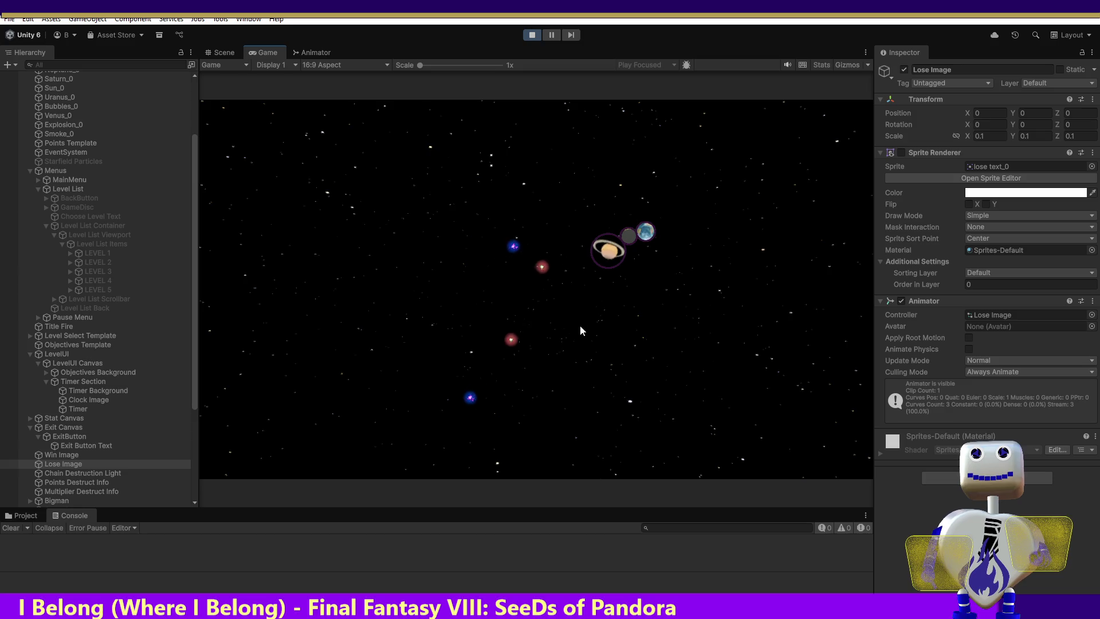
pyautogui.click(609, 263)
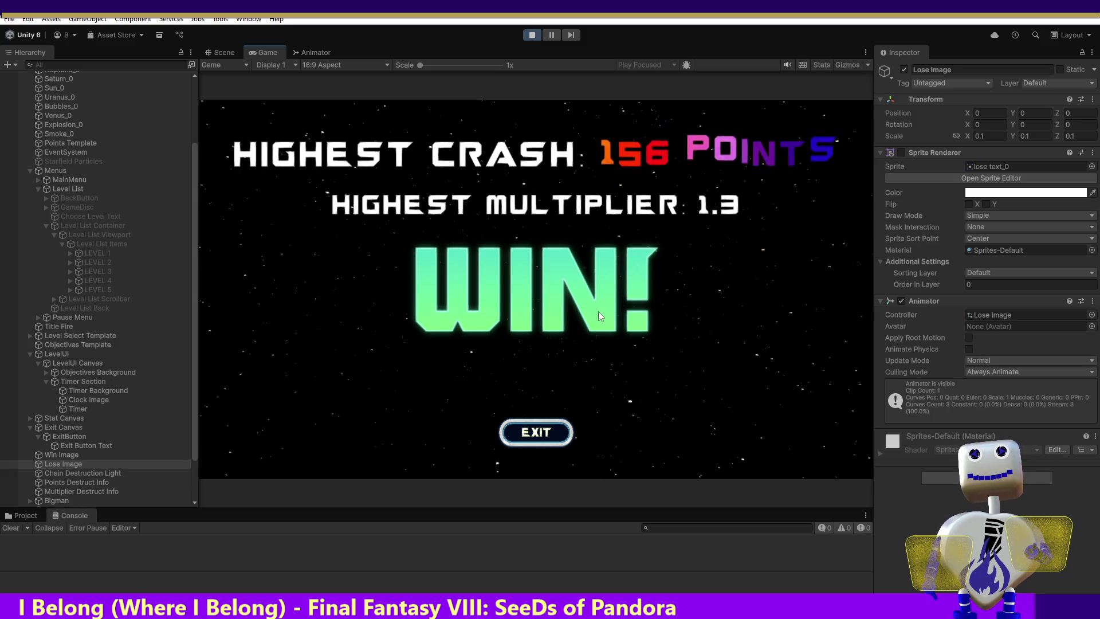
pyautogui.click(528, 431)
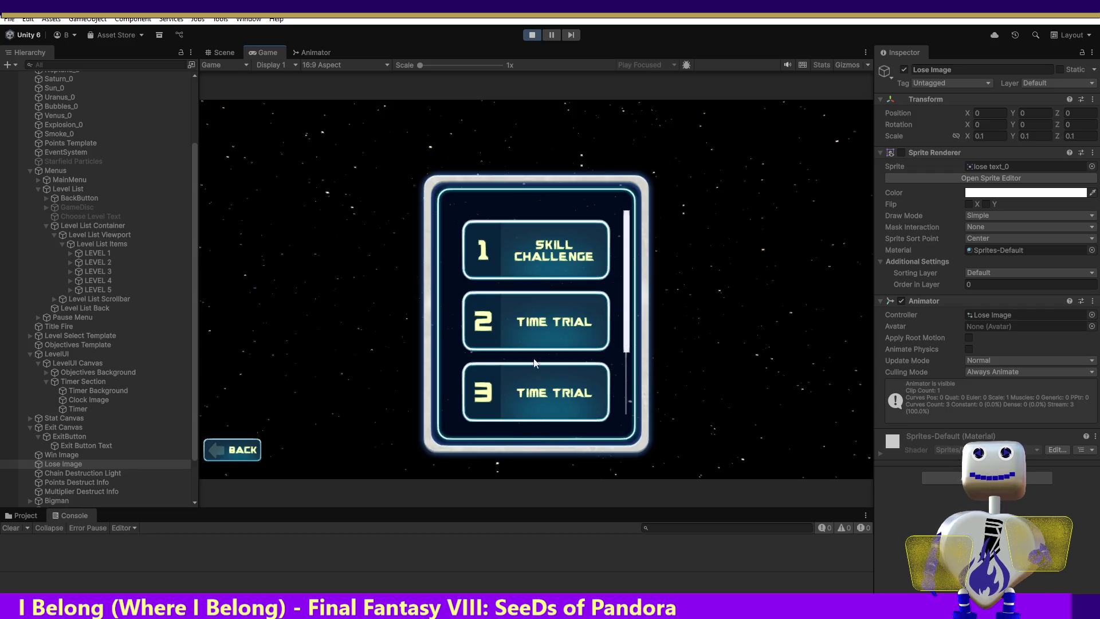
pyautogui.click(534, 259)
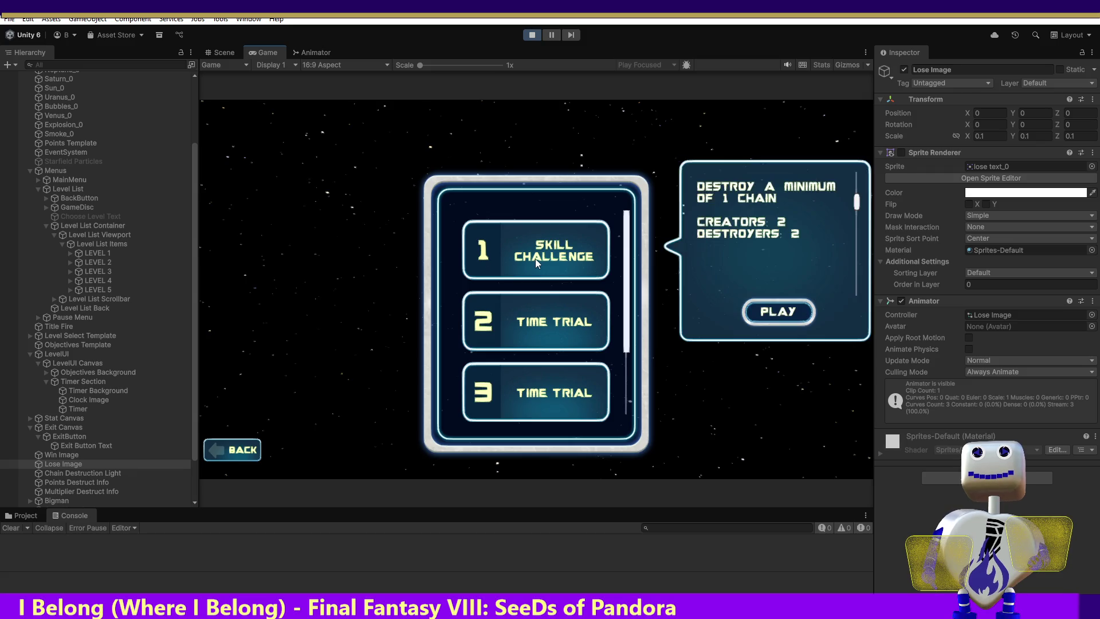
pyautogui.click(777, 313)
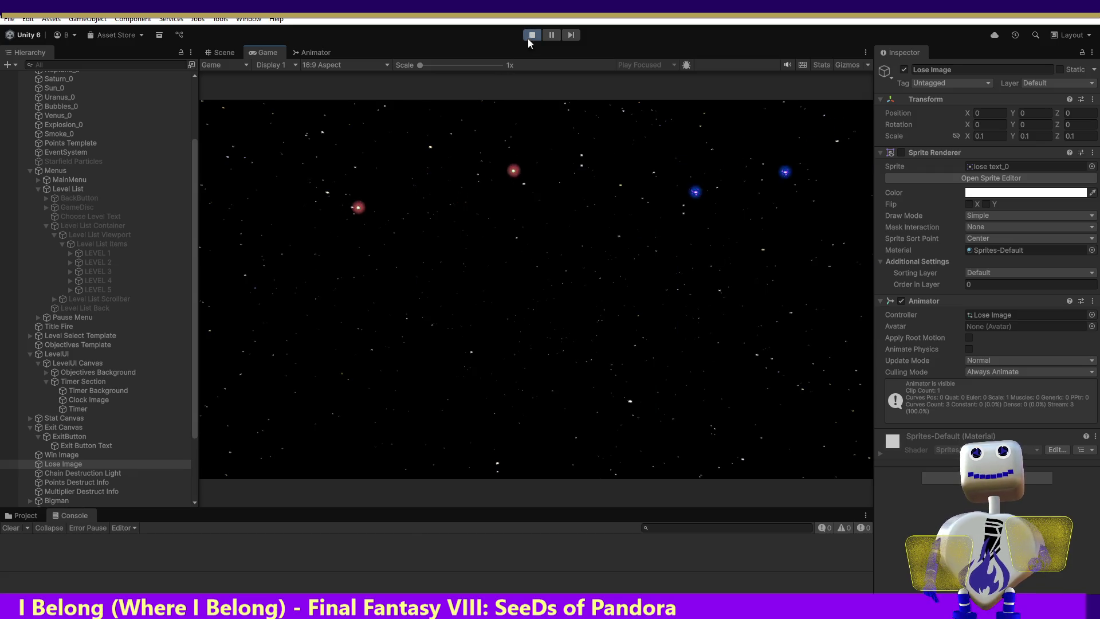
pyautogui.click(530, 38)
# Replay Skill Challenge, chaining a grey planet and two Earths to win with 241 points.
pyautogui.click(532, 35)
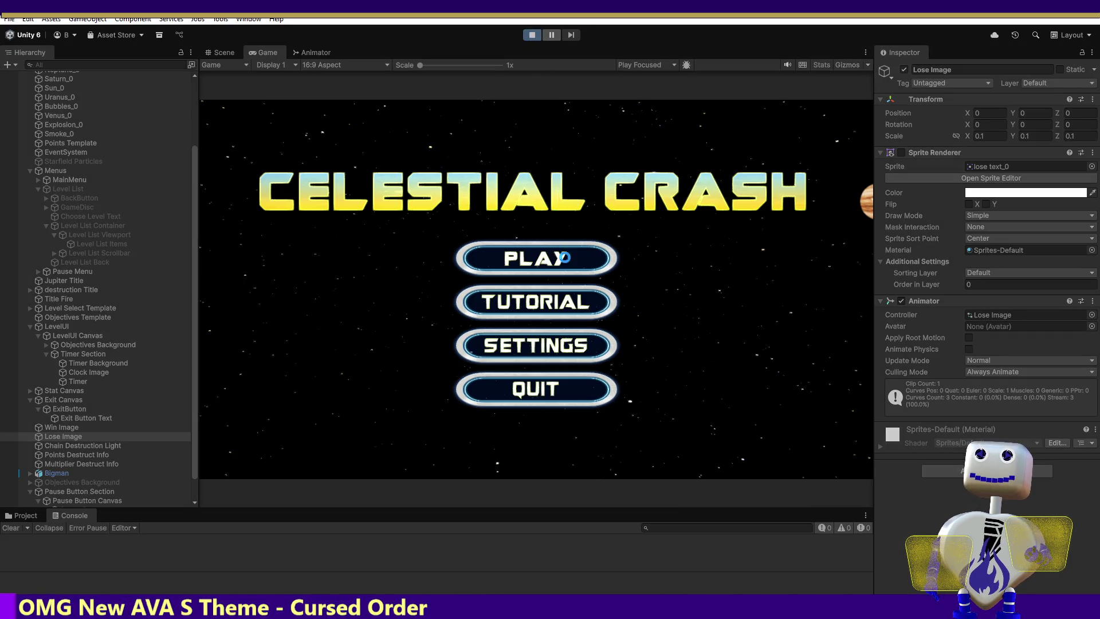
pyautogui.click(536, 262)
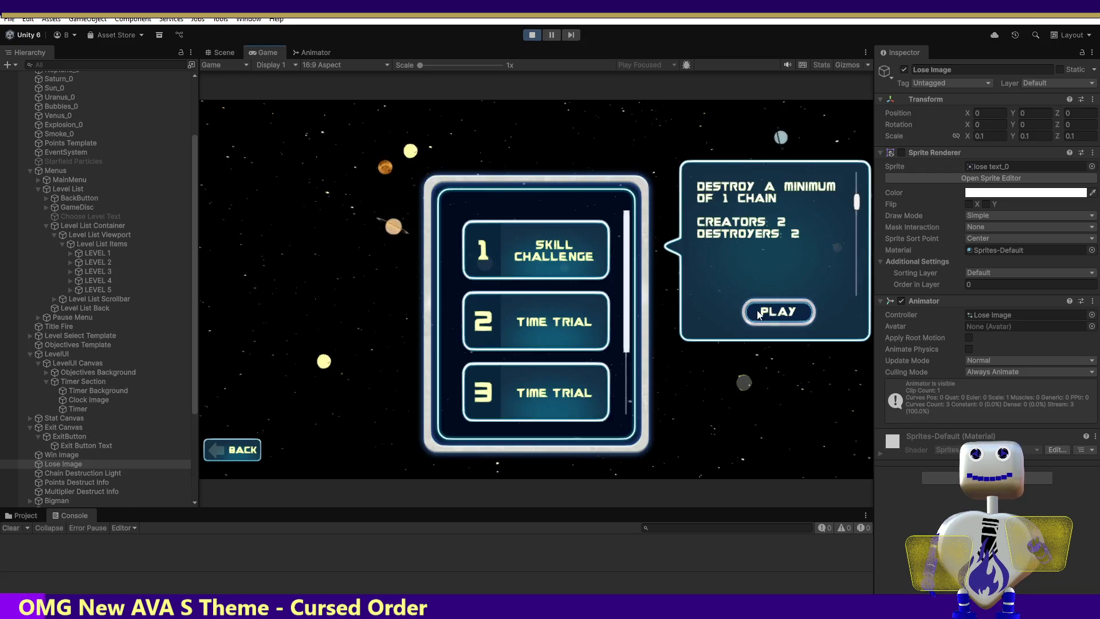
pyautogui.click(551, 260)
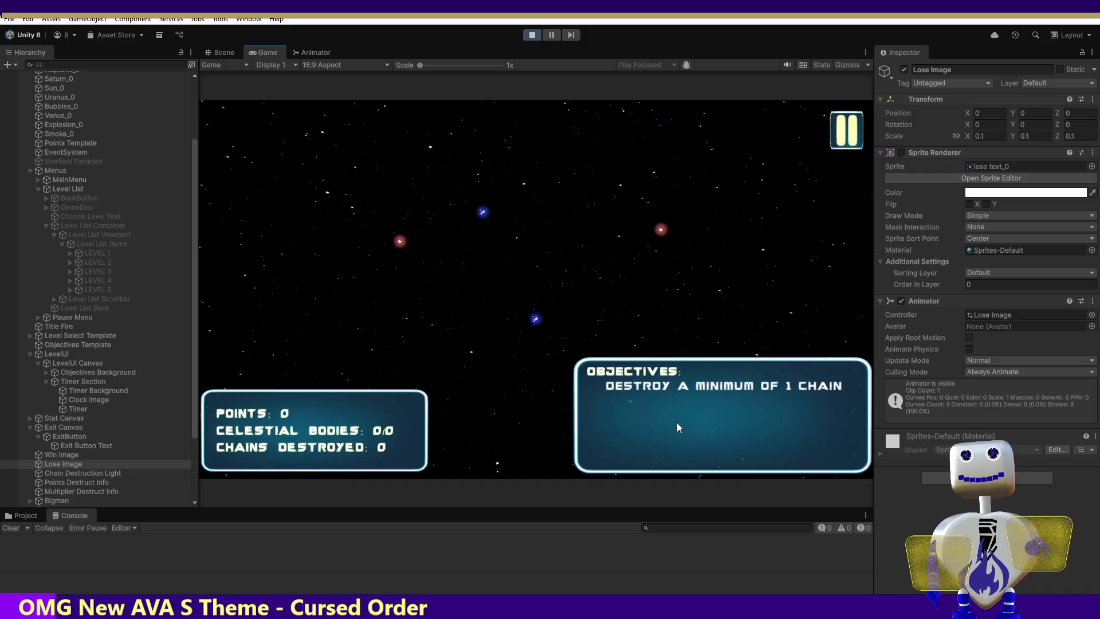
pyautogui.click(676, 428)
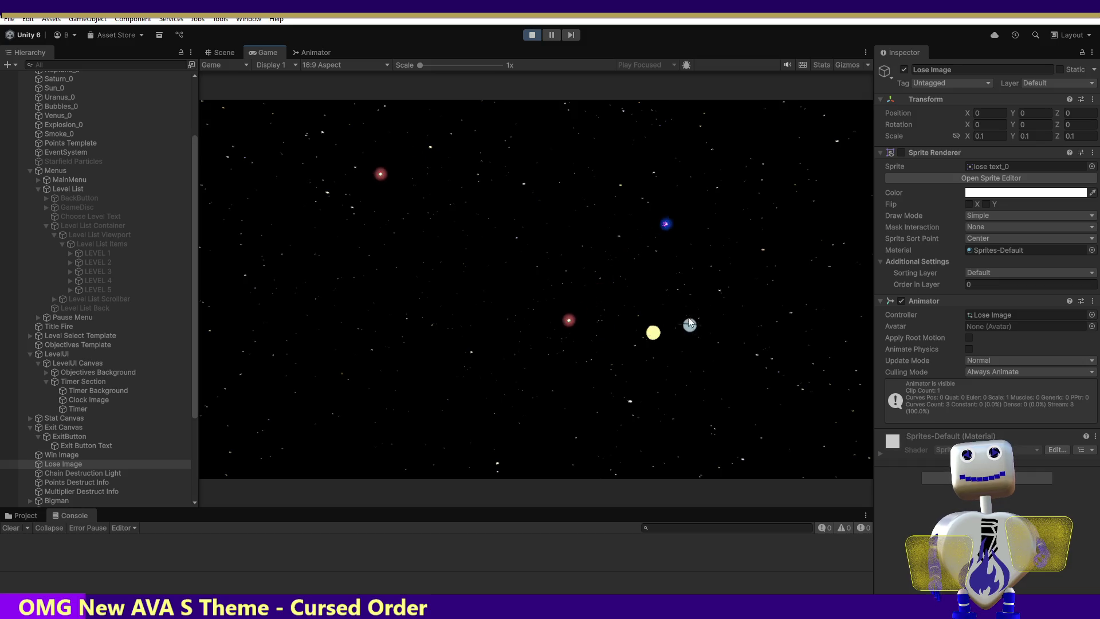
pyautogui.click(601, 251)
pyautogui.click(440, 409)
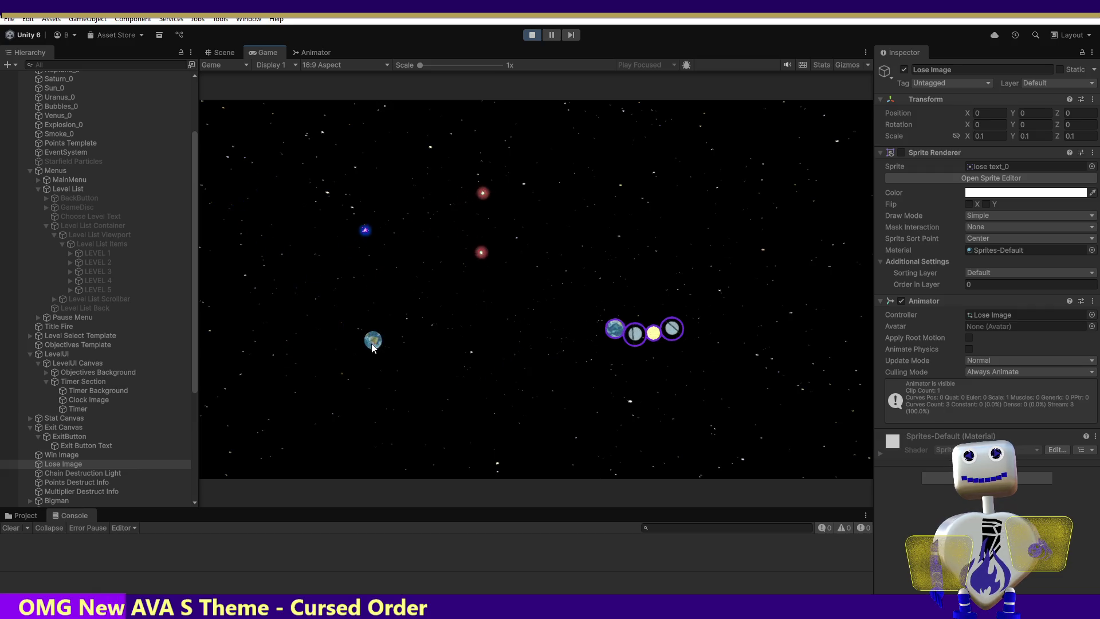
pyautogui.click(598, 322)
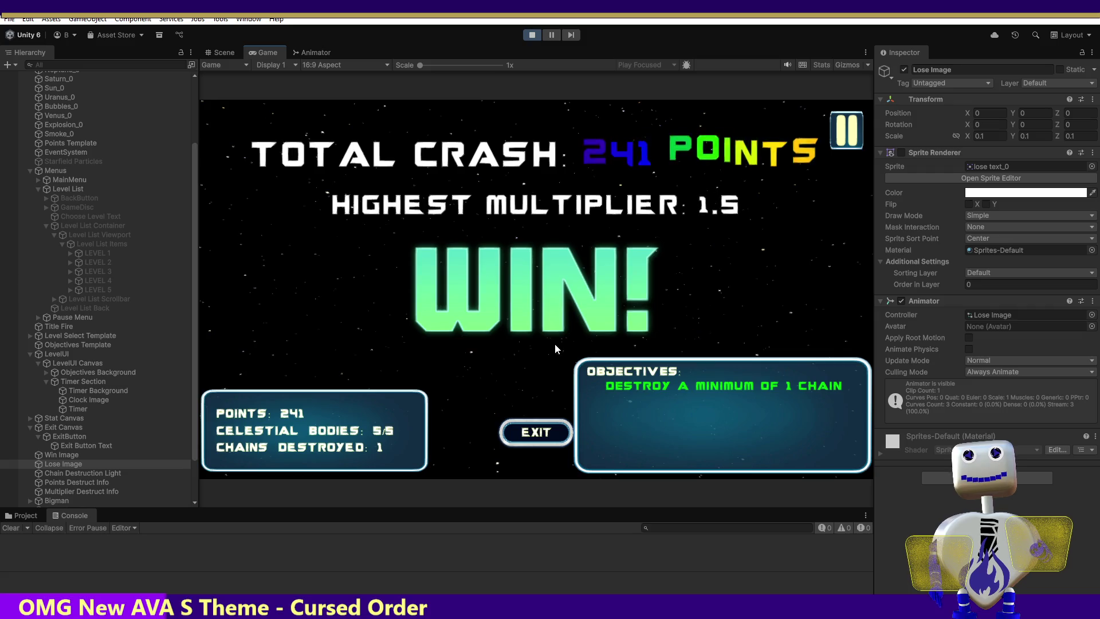
# Exit the win screen to the level list and stop the Unity play test.
pyautogui.click(536, 430)
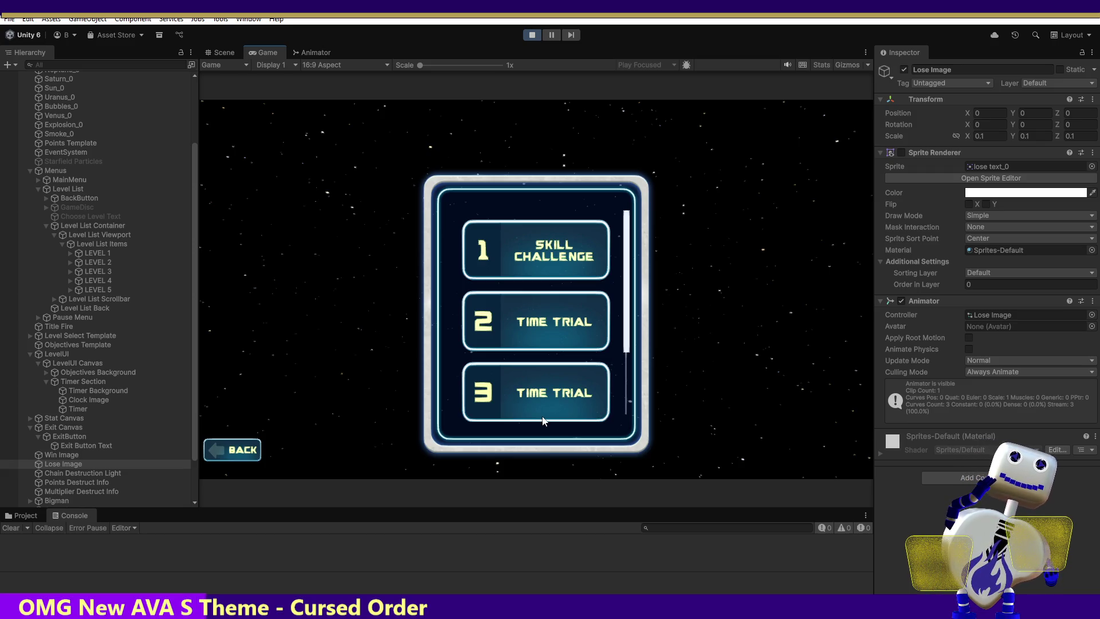
pyautogui.click(531, 35)
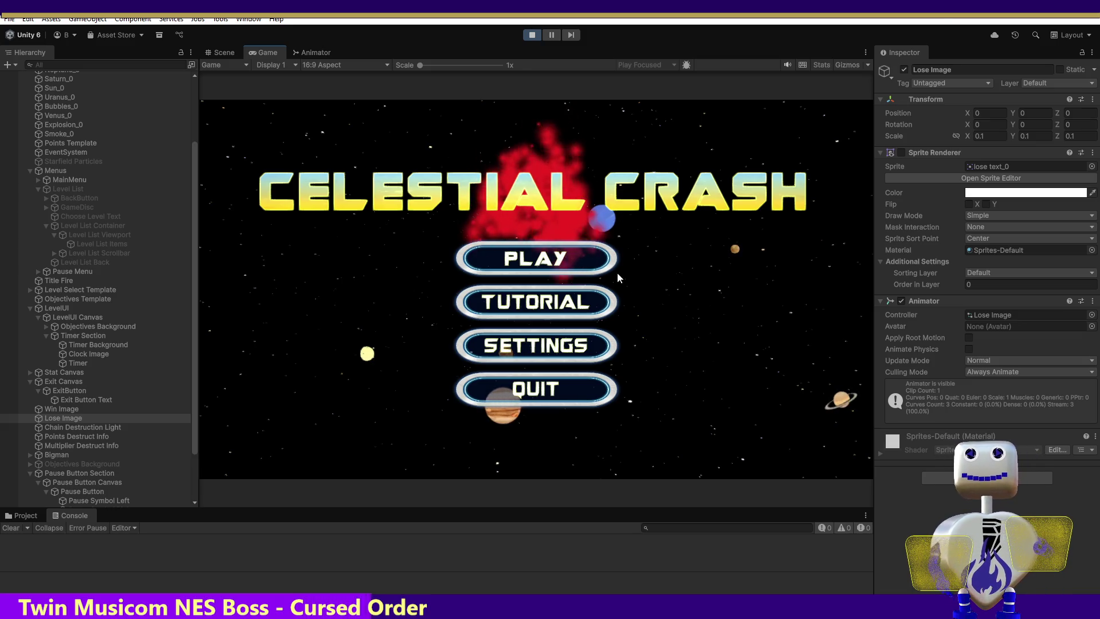
# Open the level select list from the main menu and bring up a level's info panel.
pyautogui.click(540, 257)
pyautogui.click(540, 257)
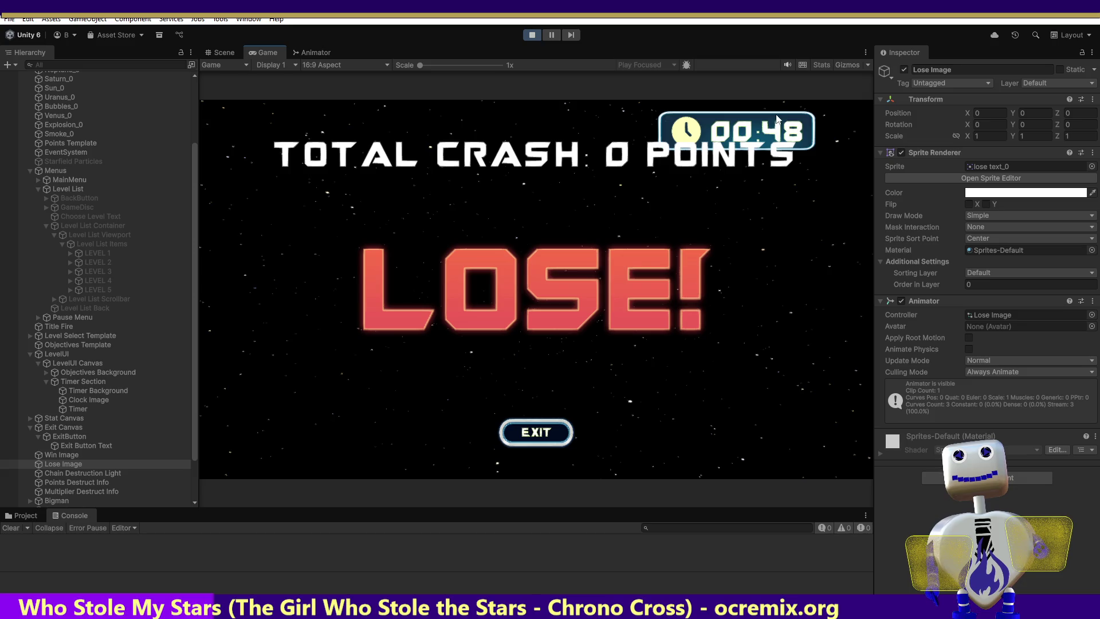
# Exit the LOSE! screen and start the level 2 Time Trial from its info popup.
pyautogui.click(555, 432)
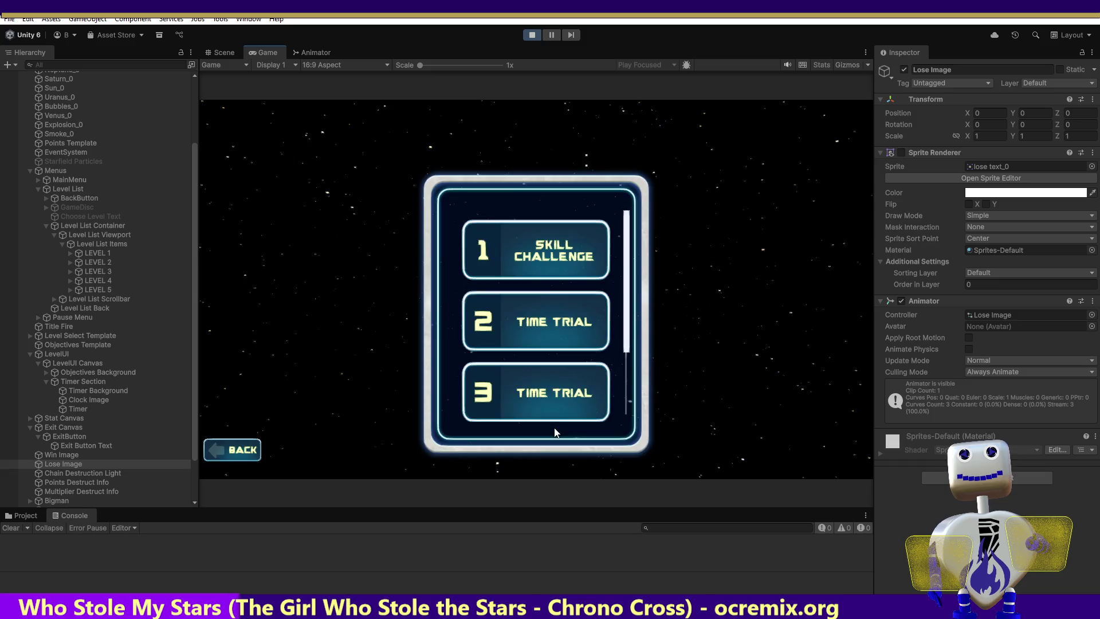
pyautogui.click(570, 322)
pyautogui.click(797, 389)
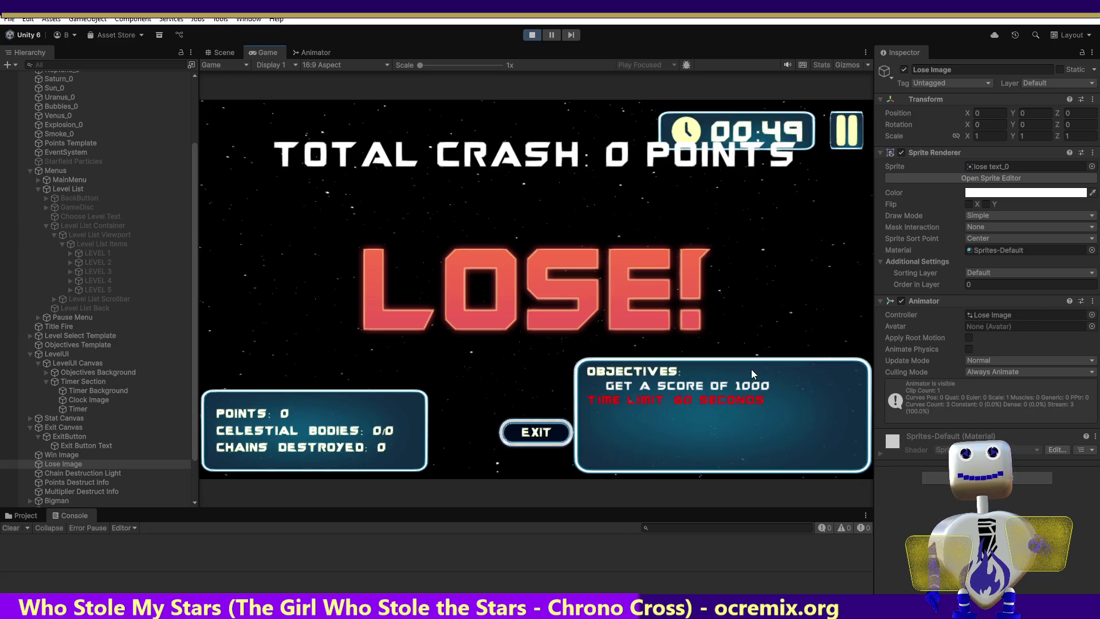
# Pause and resume, exit the lose screen, stop the play test, and return to MainController.cs.
pyautogui.click(846, 130)
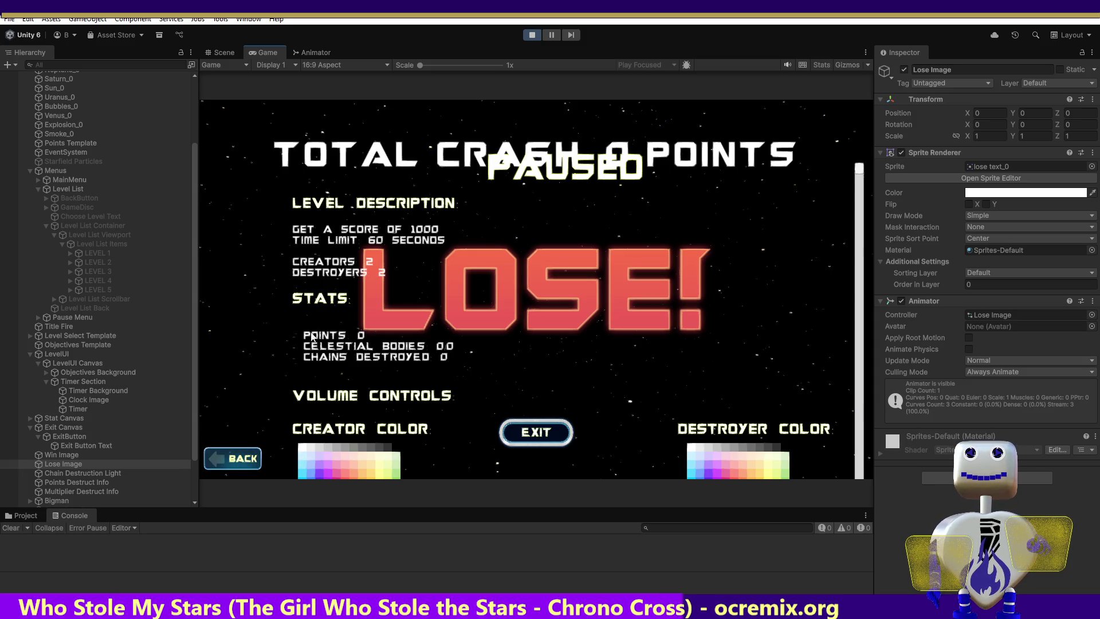
pyautogui.click(237, 458)
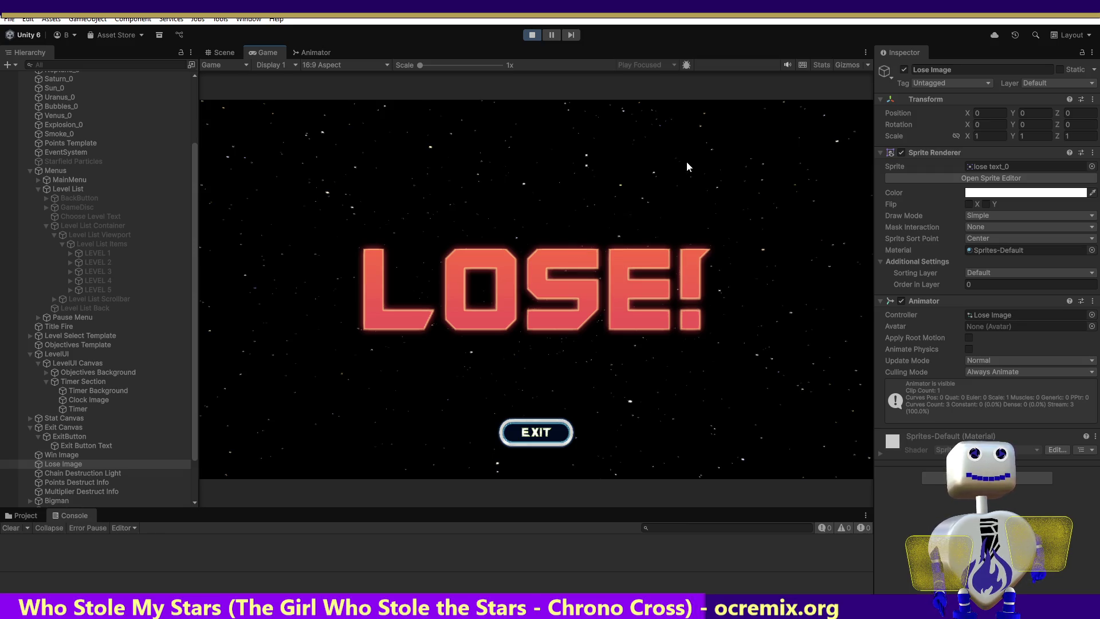
pyautogui.click(563, 429)
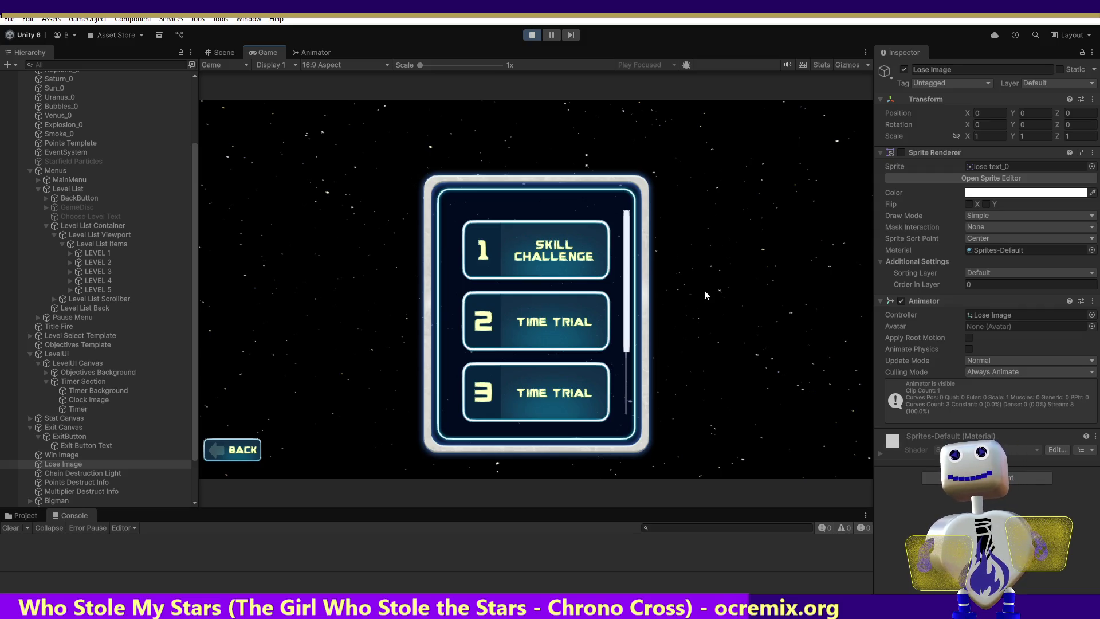
pyautogui.click(530, 37)
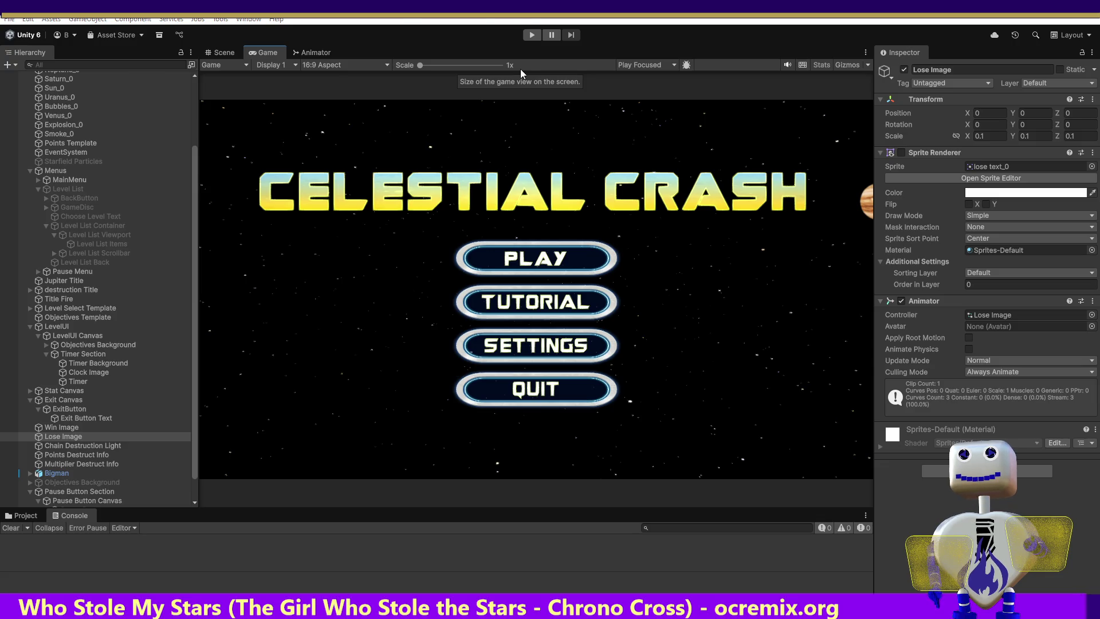
pyautogui.hotkey('alt', 'Tab')
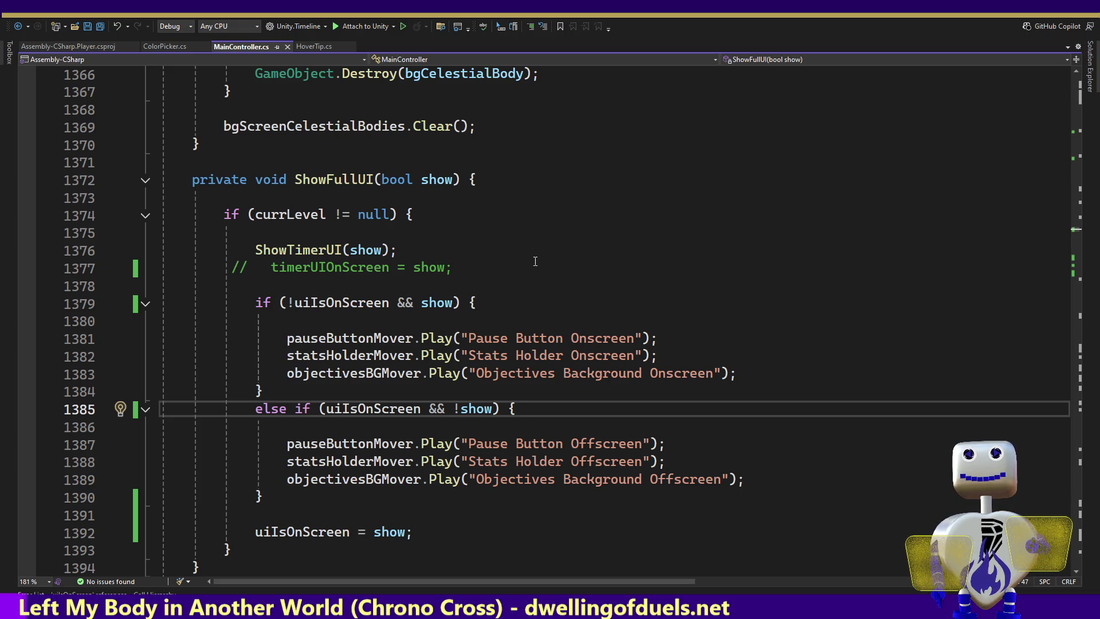
# Scroll MainController.cs up to the declarations where uiIsOnScreen and timerUIOnScreen default to false.
pyautogui.click(310, 329)
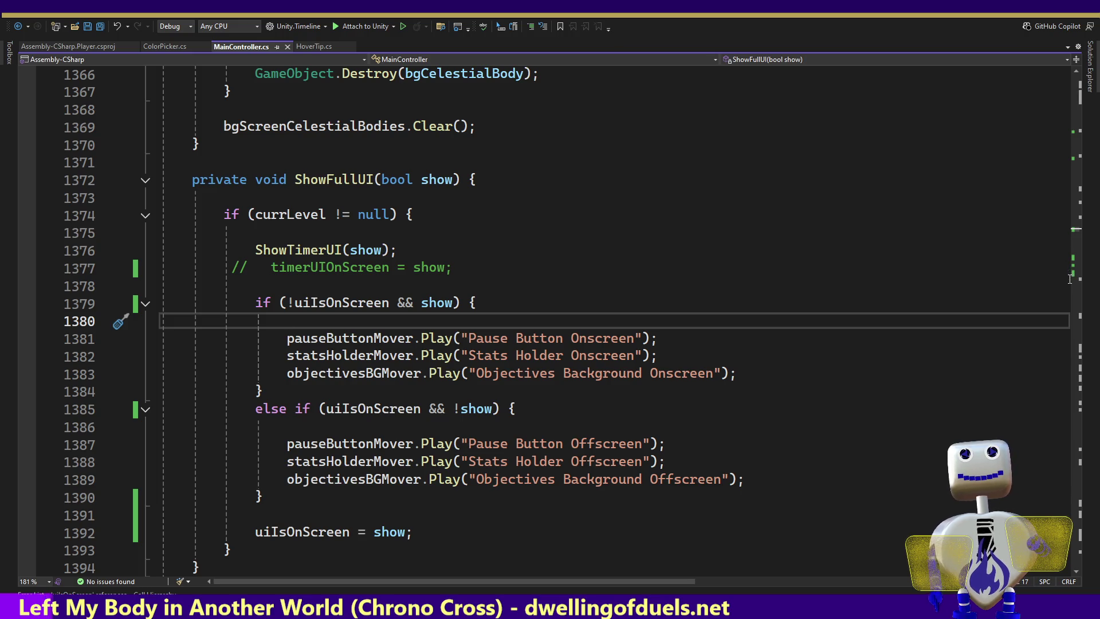
pyautogui.click(1080, 103)
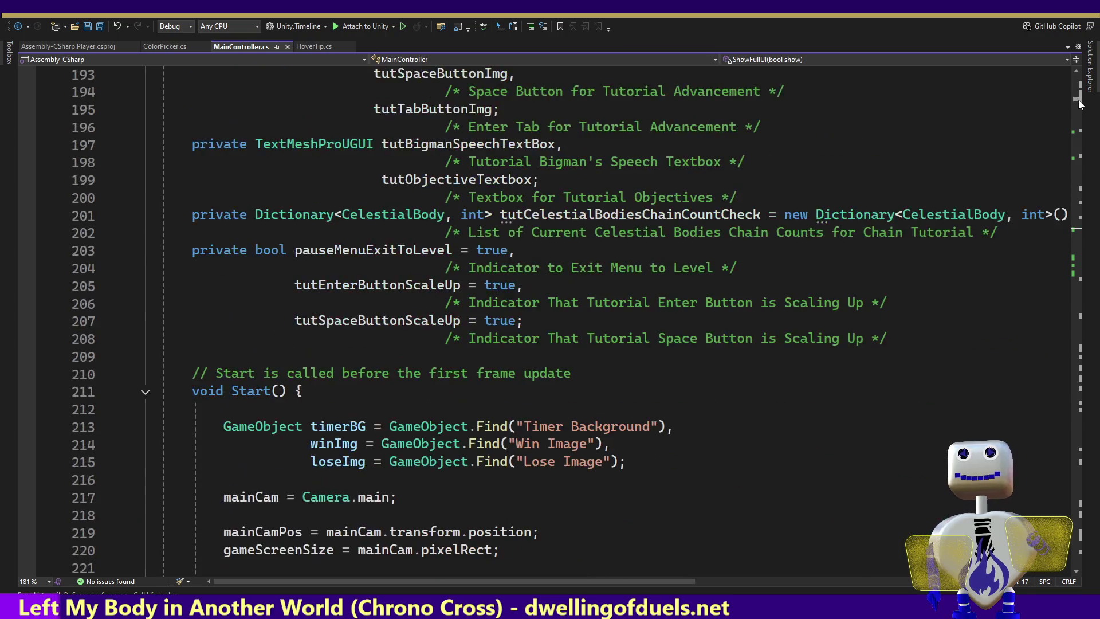
pyautogui.scroll(7, 1079, 103)
pyautogui.scroll(-12, 1079, 104)
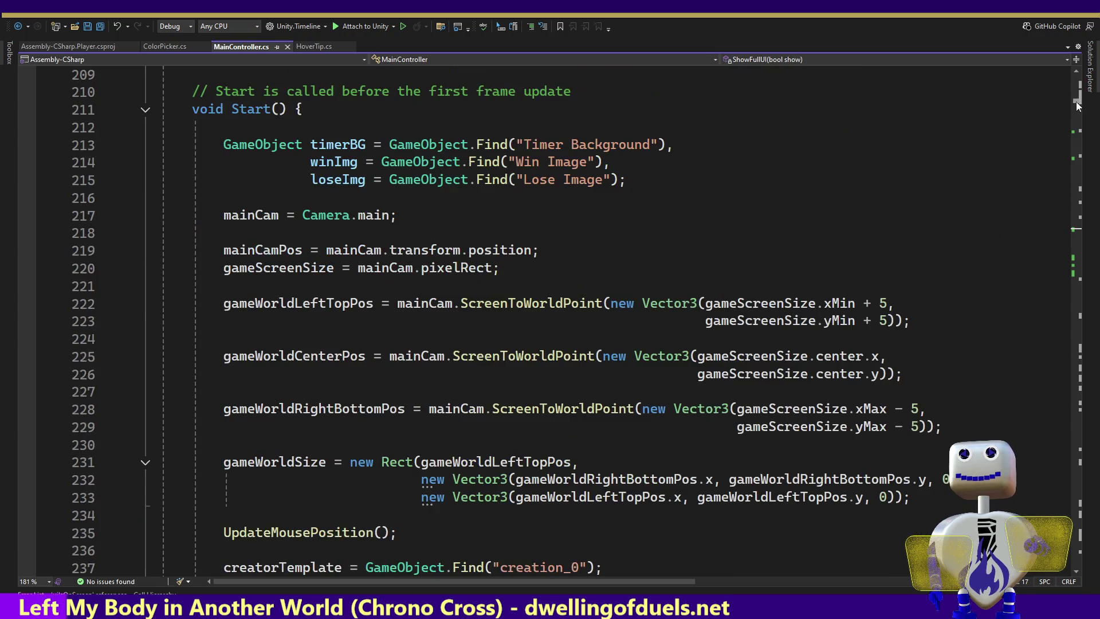
pyautogui.scroll(9, 1078, 104)
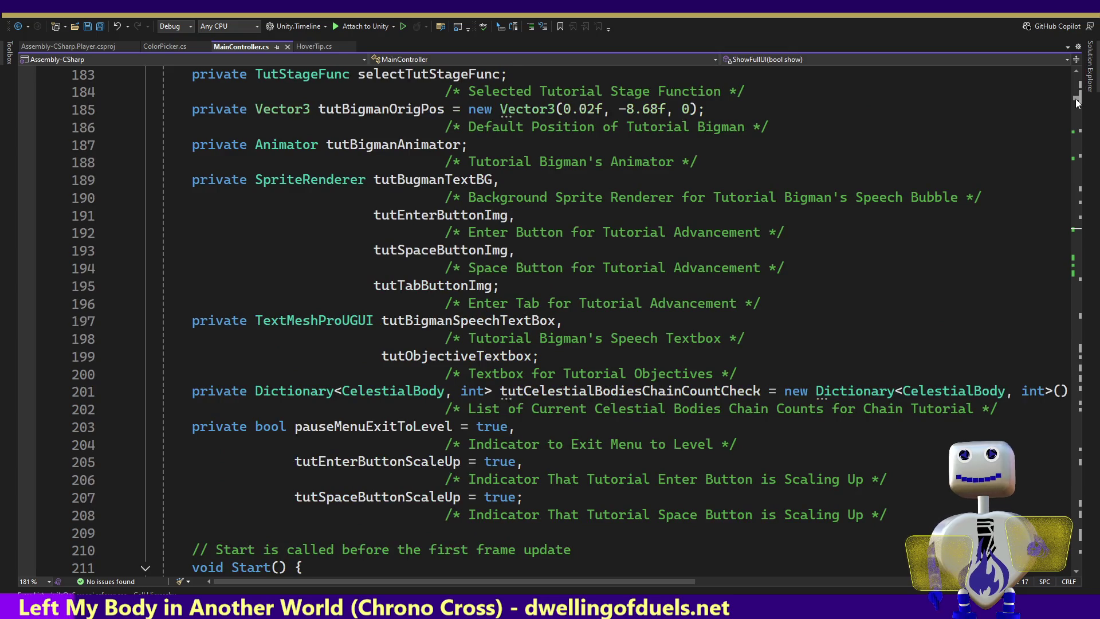
pyautogui.scroll(-9, 1076, 101)
pyautogui.scroll(16, 1076, 101)
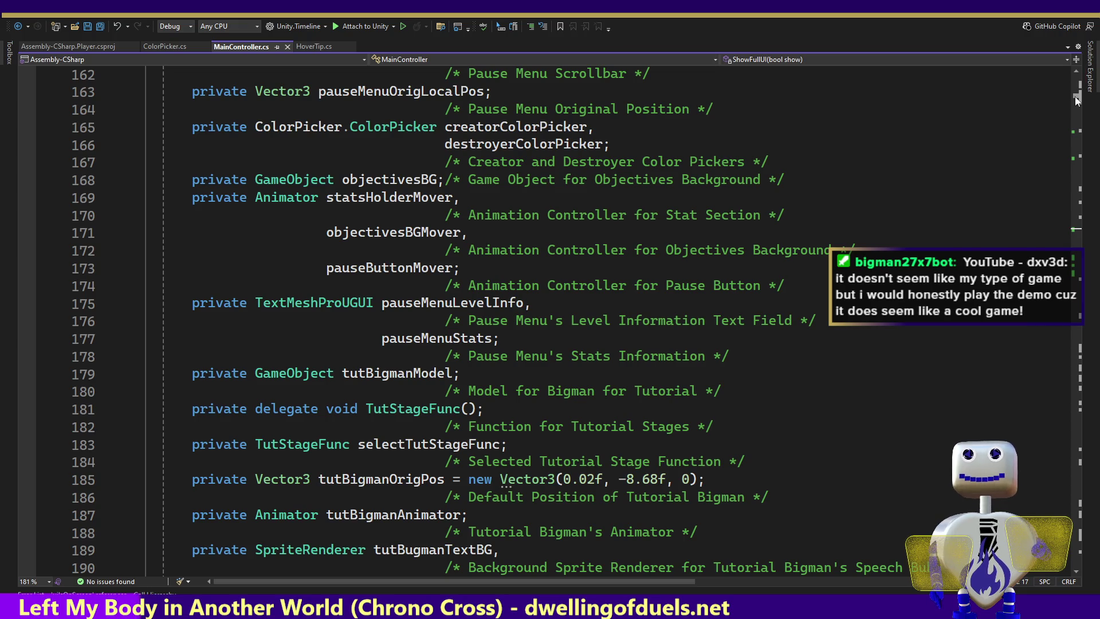
pyautogui.scroll(5, 1077, 101)
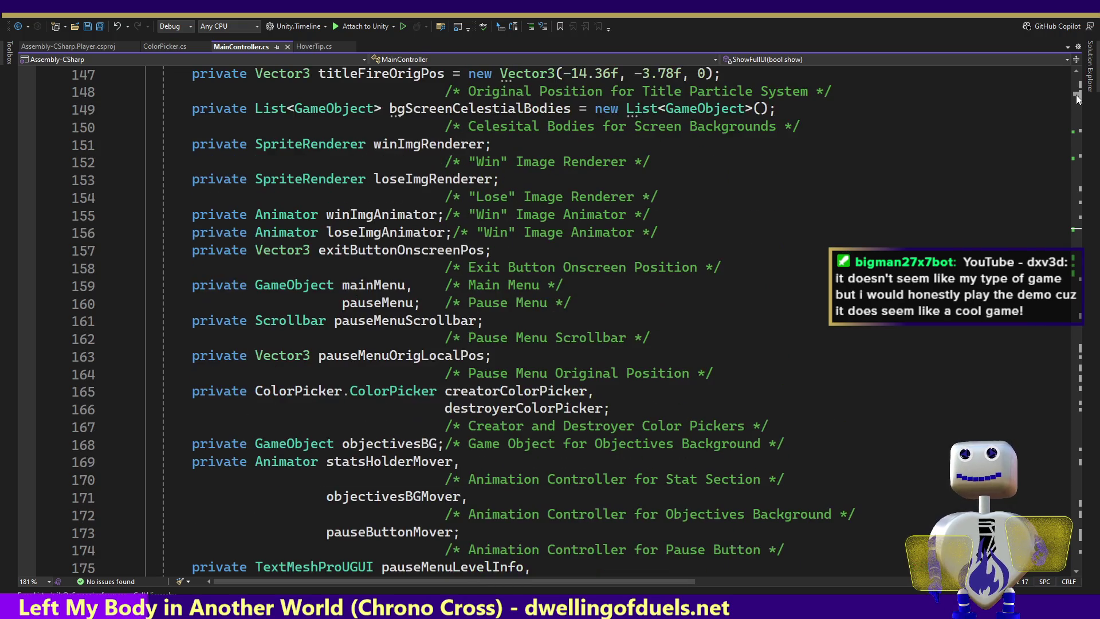
pyautogui.scroll(4, 1077, 101)
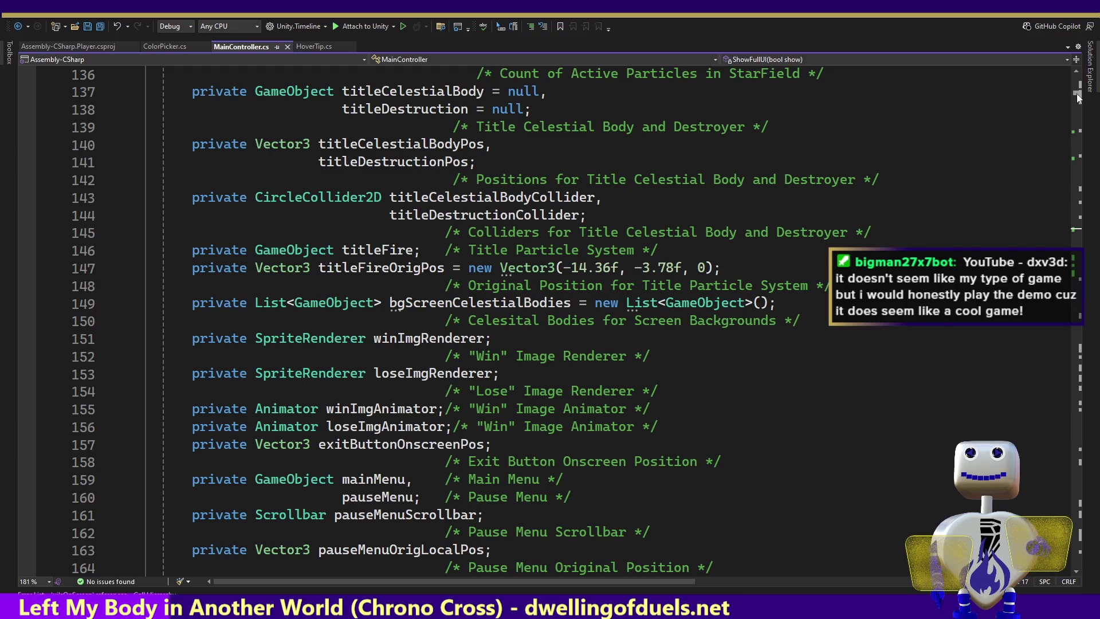
pyautogui.scroll(3, 1077, 97)
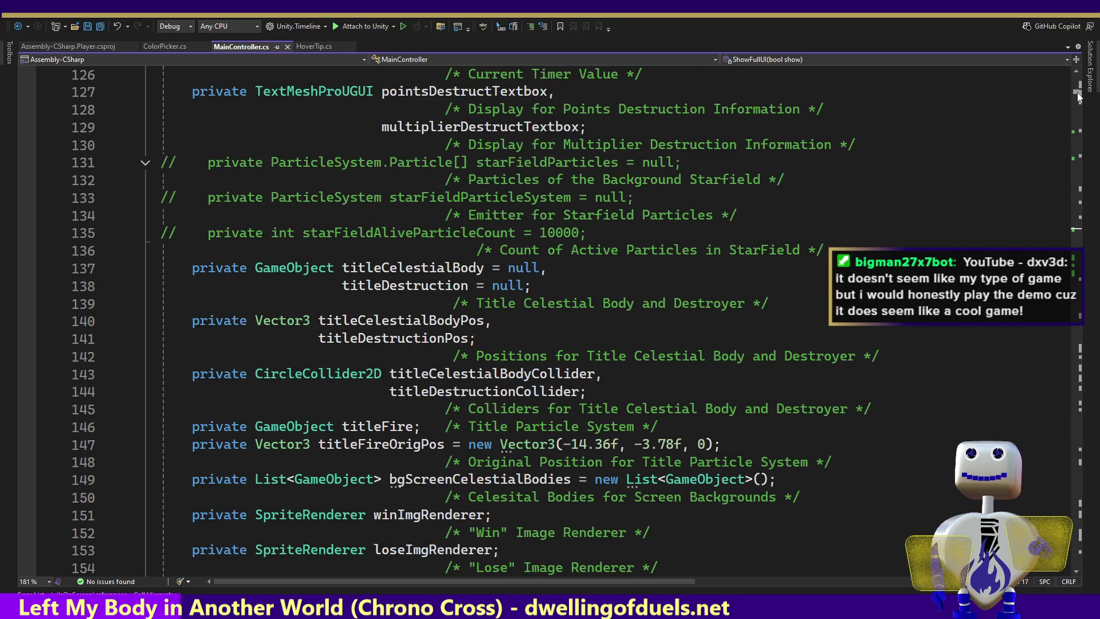
pyautogui.scroll(7, 1077, 96)
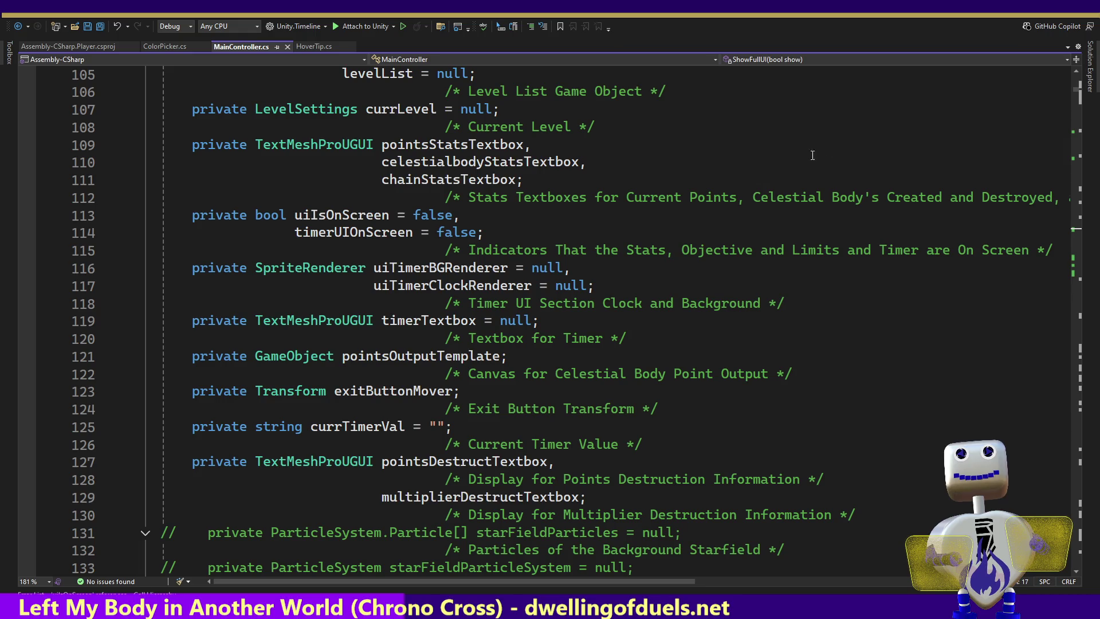
# Move up through MainController.cs declarations past the GAMEMODES enum to line 43.
pyautogui.click(754, 158)
pyautogui.press('Up')
pyautogui.press('Up')
pyautogui.press('Up')
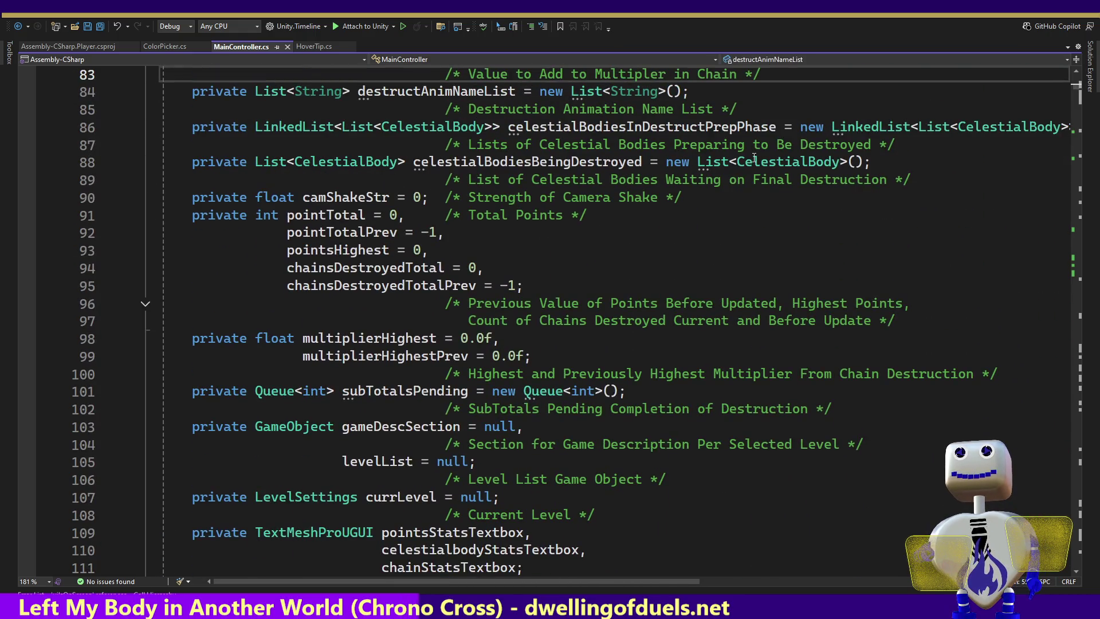
pyautogui.press('Up')
pyautogui.press('Up')
pyautogui.press('Up')
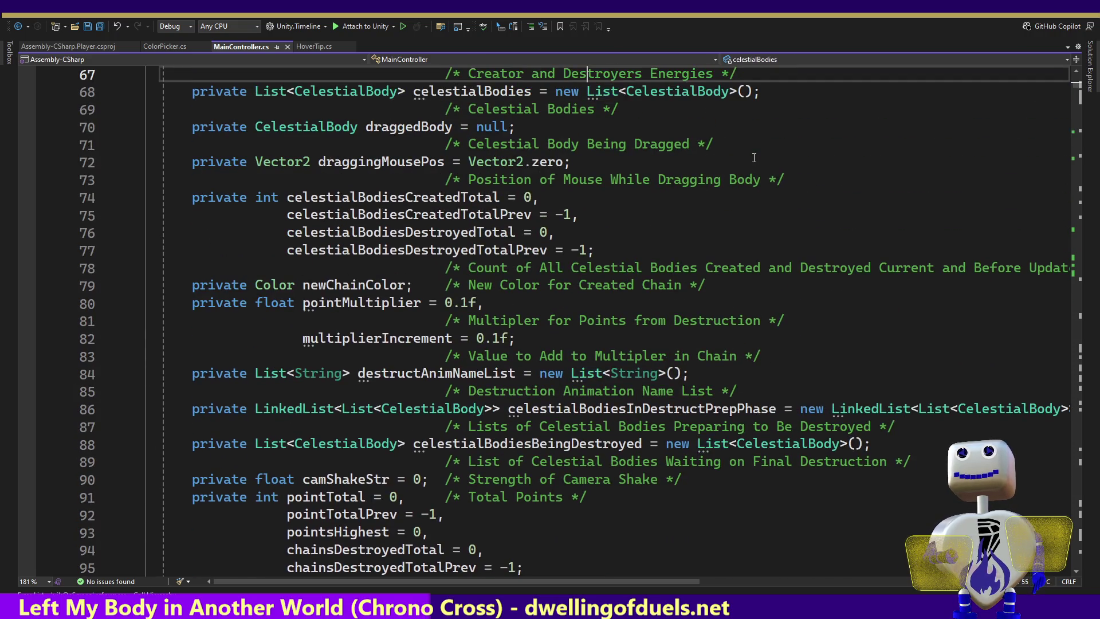
pyautogui.press('Up')
pyautogui.press('Up')
pyautogui.press('Up')
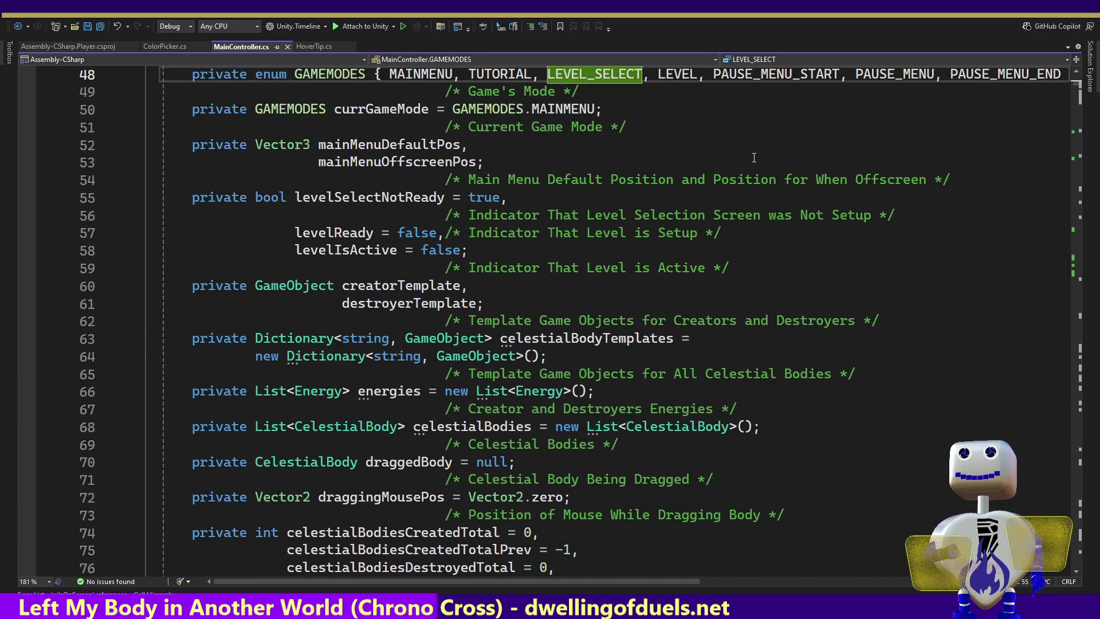
pyautogui.press('Up')
pyautogui.press('Up')
pyautogui.press('Up')
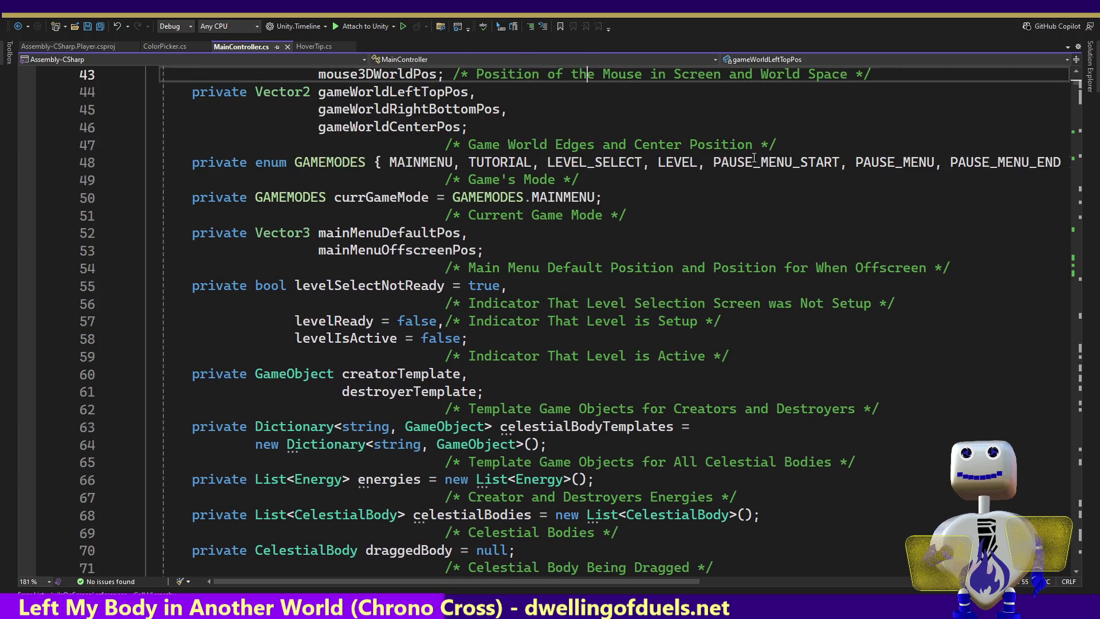
# List all levelIsActive references, visit line 495, then scroll to TutorialPauseMenu near line 1989.
pyautogui.click(351, 339)
pyautogui.rightClick(349, 340)
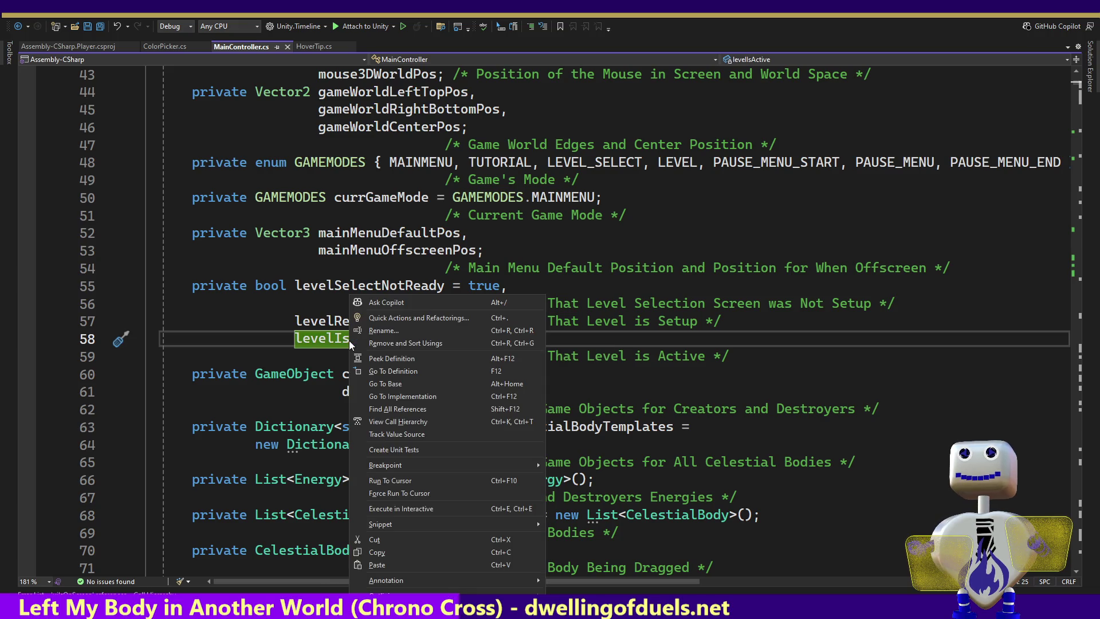
pyautogui.click(397, 408)
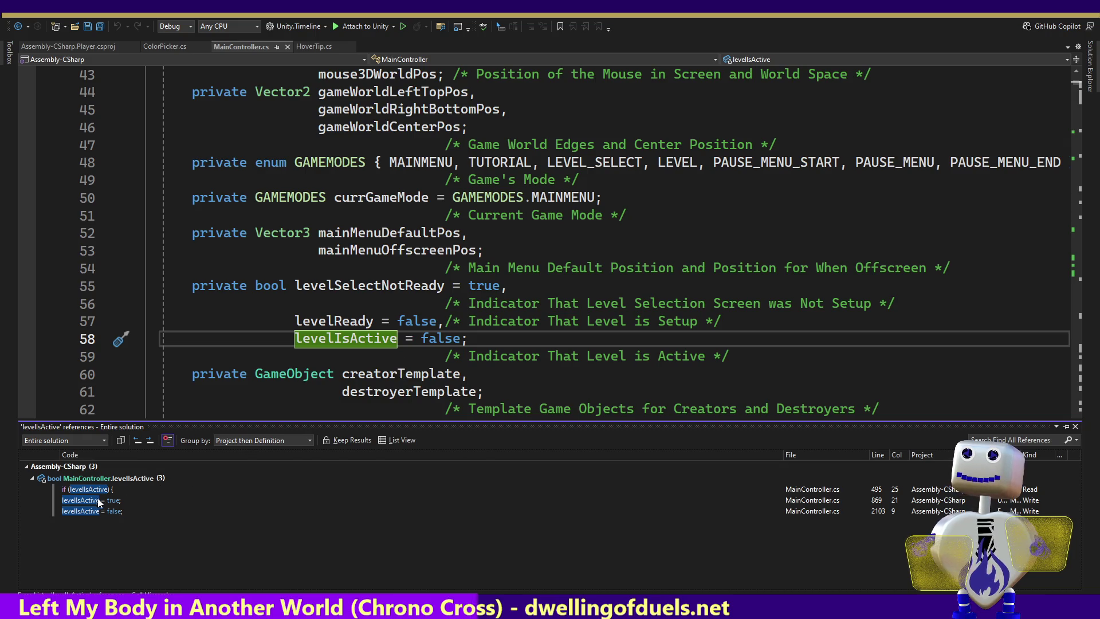
pyautogui.doubleClick(89, 491)
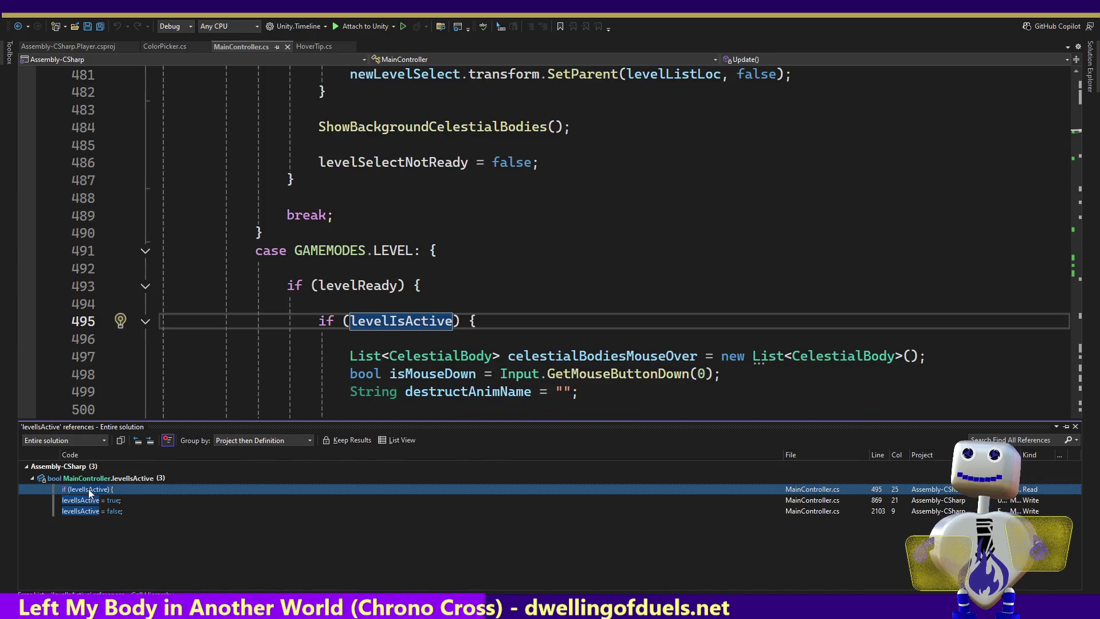
pyautogui.click(1078, 292)
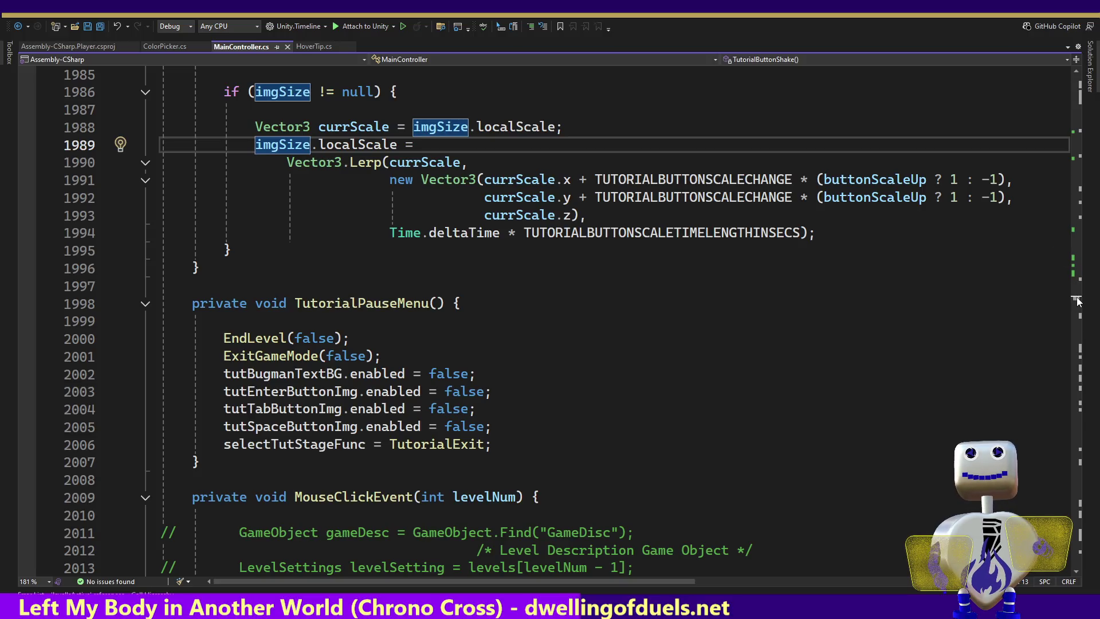
pyautogui.click(831, 60)
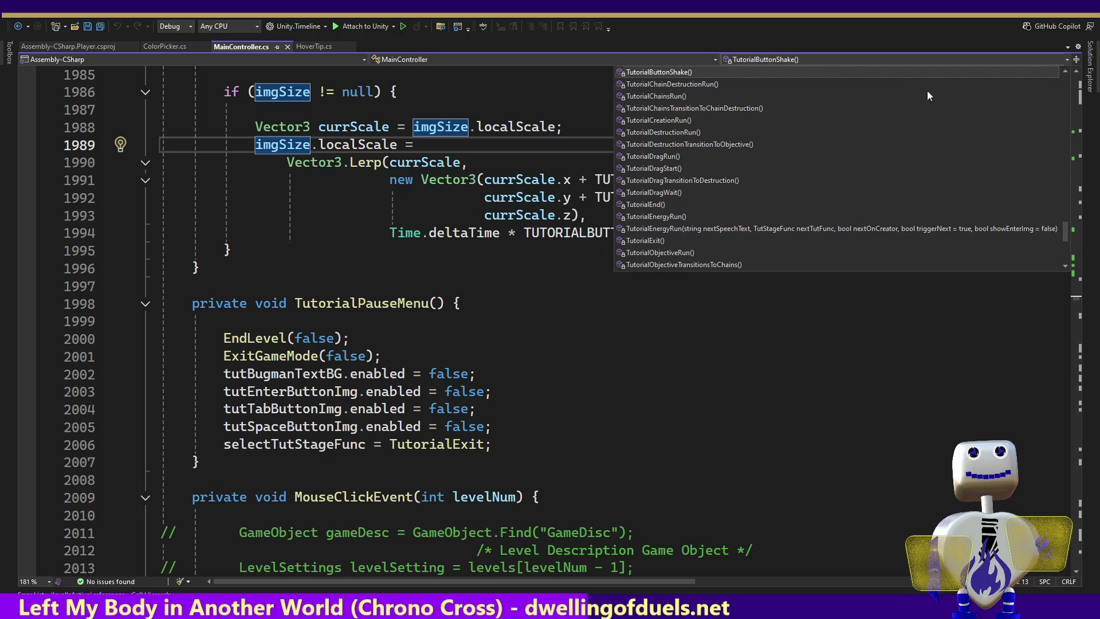
# Jump to ShowFullUI(bool show) from the member list and move down to ShowTimerUI at line 1403.
pyautogui.moveTo(1069, 229)
pyautogui.mouseDown()
pyautogui.moveTo(1060, 122)
pyautogui.moveTo(1057, 179)
pyautogui.mouseUp()
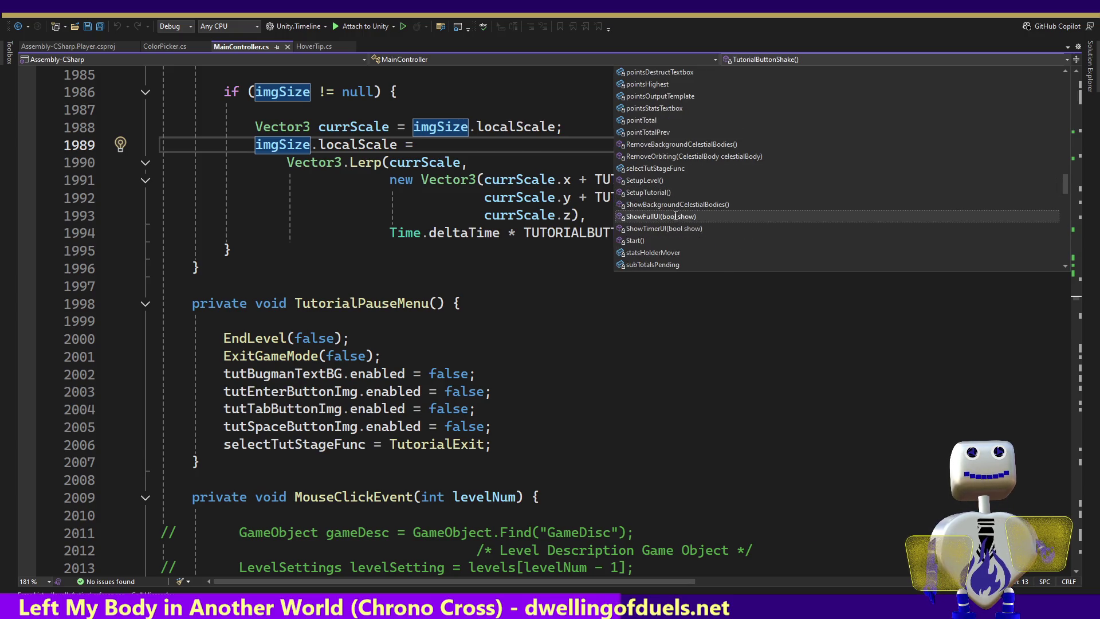
pyautogui.click(675, 216)
pyautogui.click(531, 409)
pyautogui.press('Down')
pyautogui.press('Down')
pyautogui.press('Down')
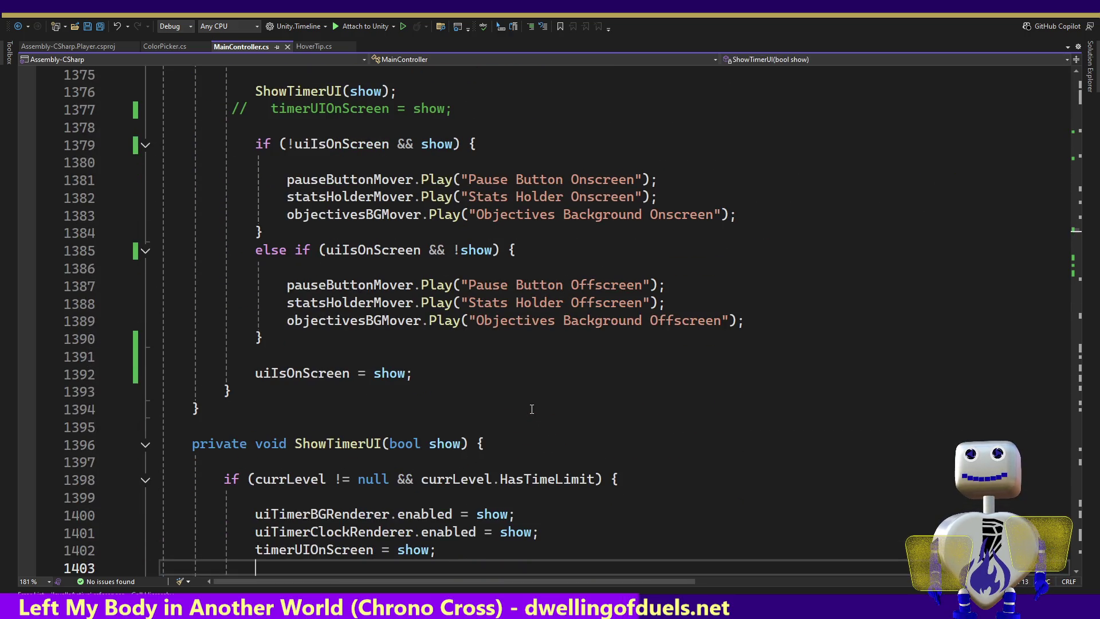
# Add an 'if (levelIsActive) {' line above the onscreen pauseButtonMover call in ShowFullUI.
pyautogui.click(314, 266)
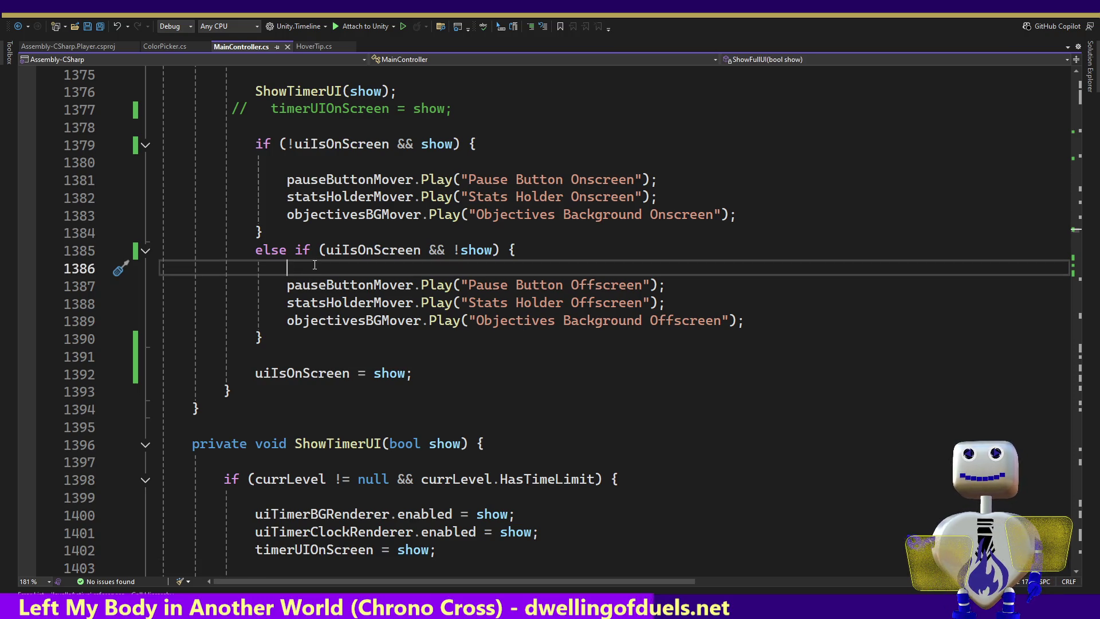
pyautogui.press('Up')
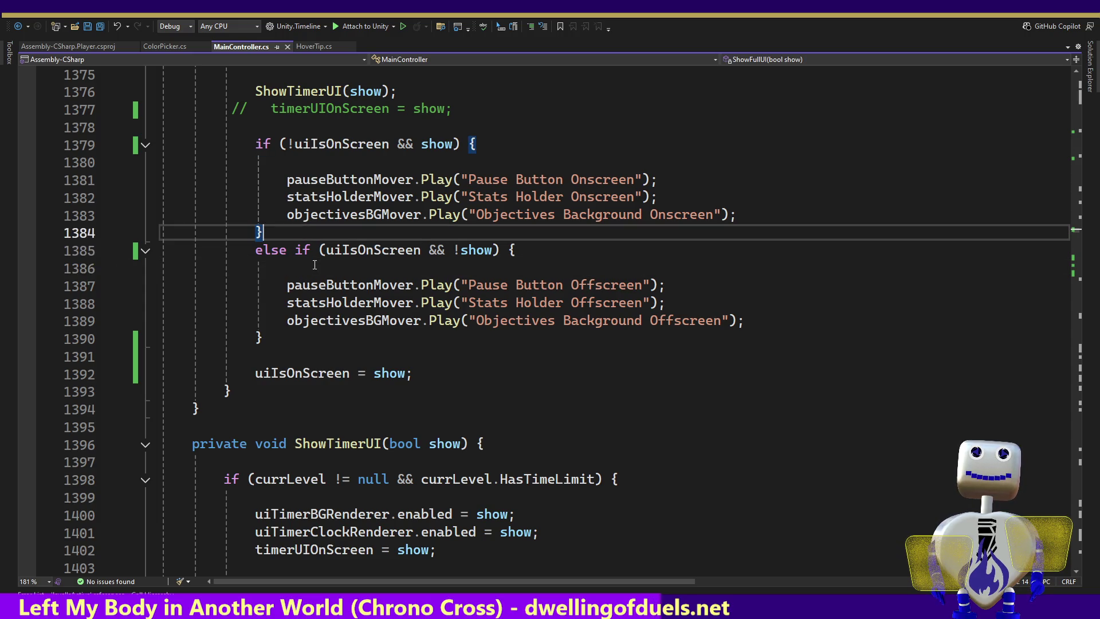
pyautogui.press('Down')
pyautogui.press('Down')
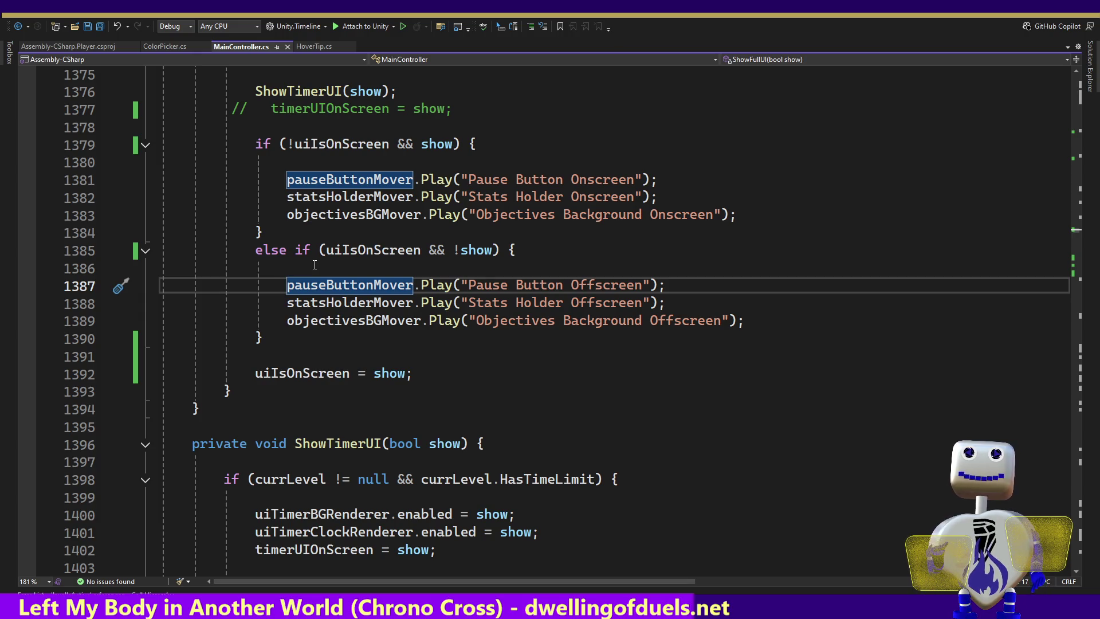
pyautogui.press('Up')
pyautogui.press('Up')
pyautogui.press('Up')
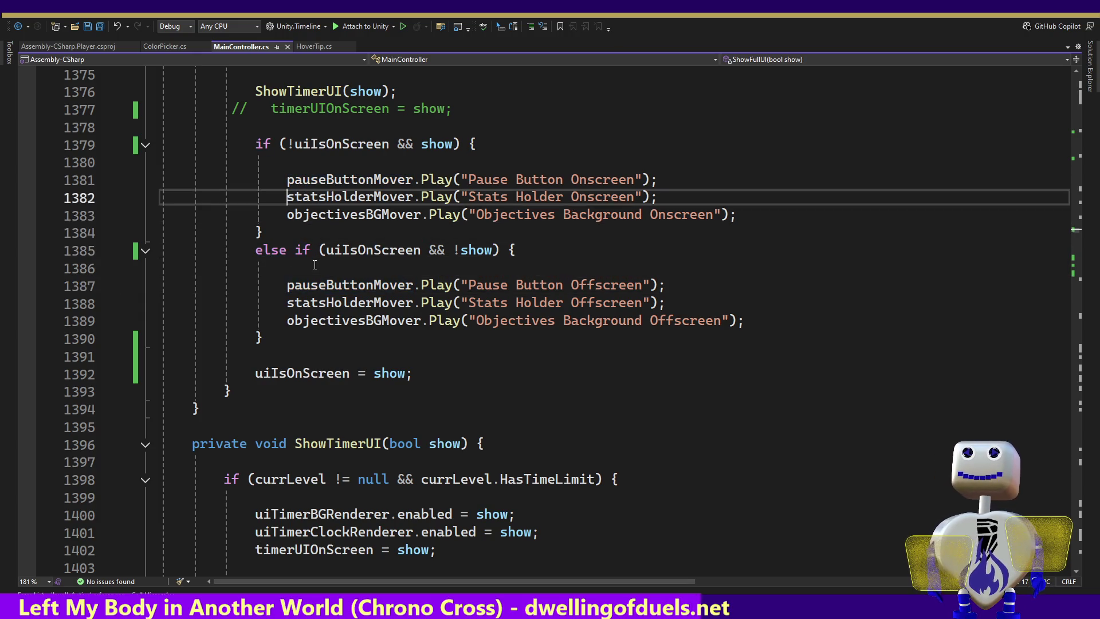
pyautogui.press('Return')
pyautogui.write('if (')
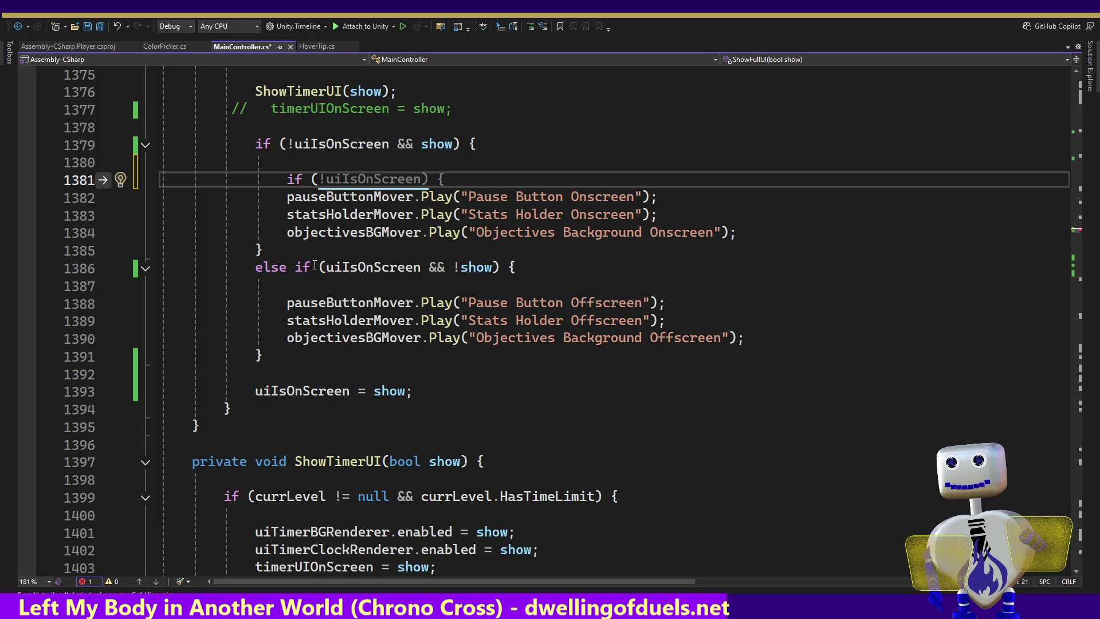
pyautogui.write('leve')
pyautogui.press('Up')
pyautogui.press('Tab')
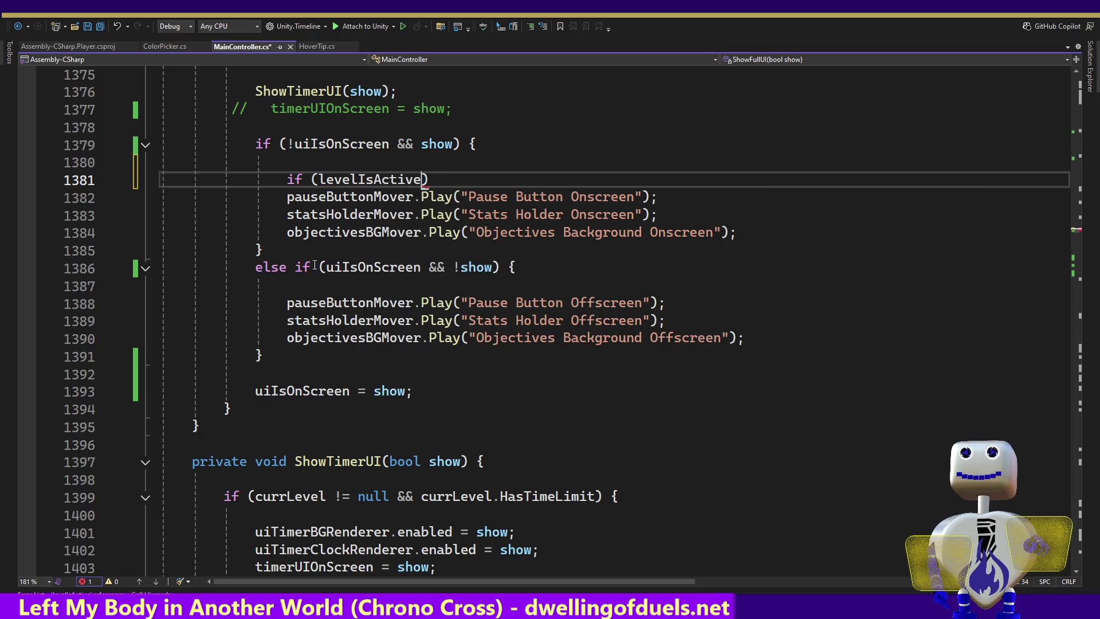
pyautogui.write(') {')
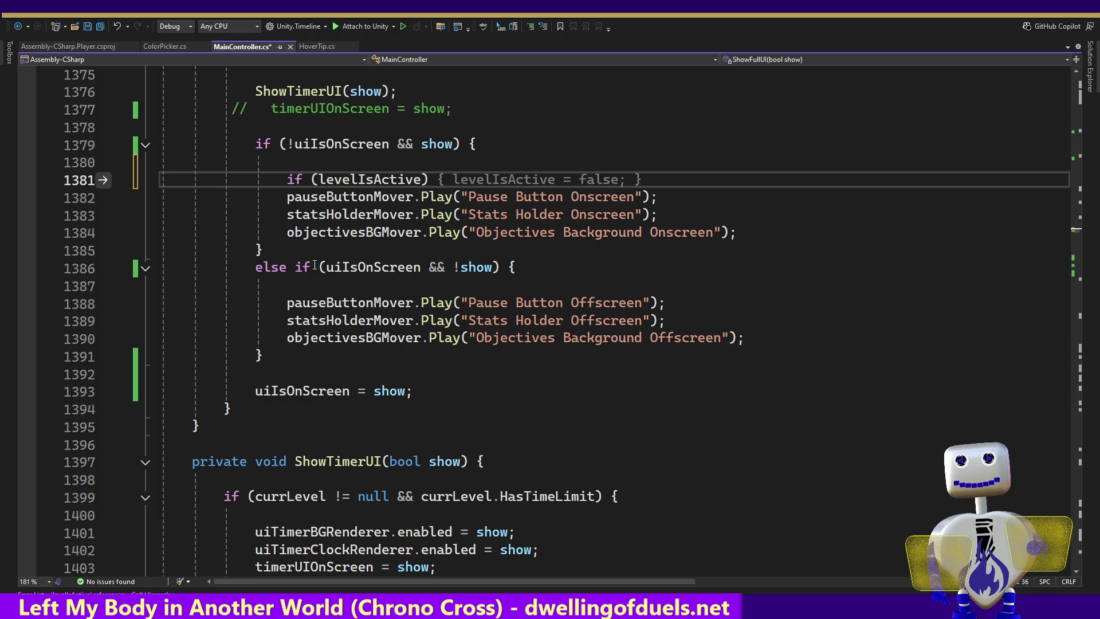
# Move the onscreen pause button call inside the check, close it with '}', and save MainController.cs.
pyautogui.press('Down')
pyautogui.press('Up')
pyautogui.press('Left')
pyautogui.press('Delete')
pyautogui.press('Down')
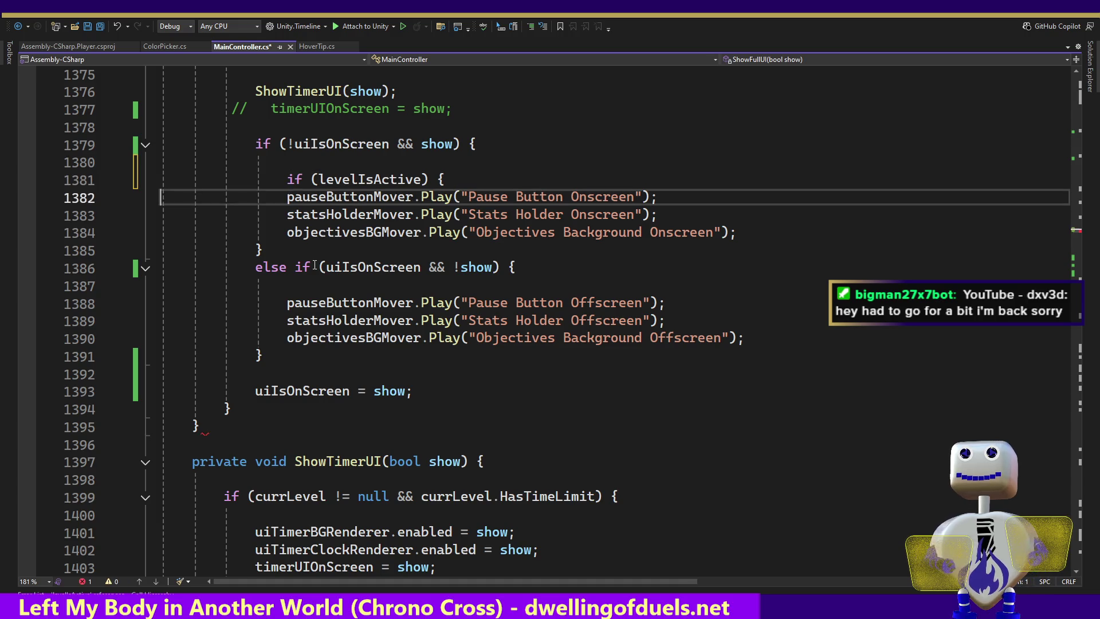
pyautogui.press('Return')
pyautogui.press('Tab')
pyautogui.press('Return')
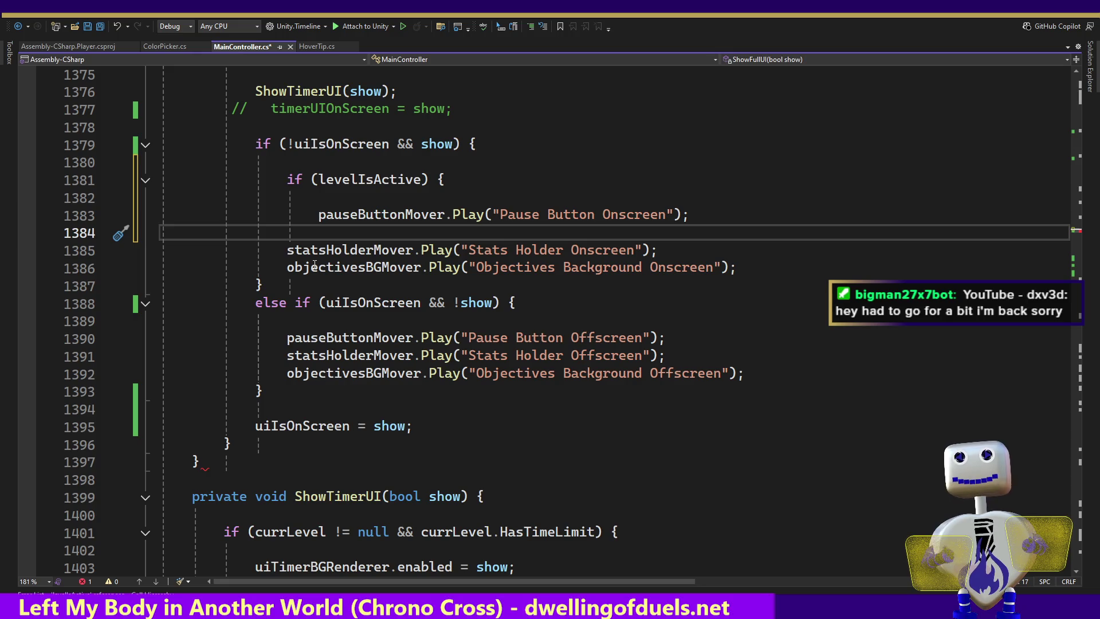
pyautogui.write('}')
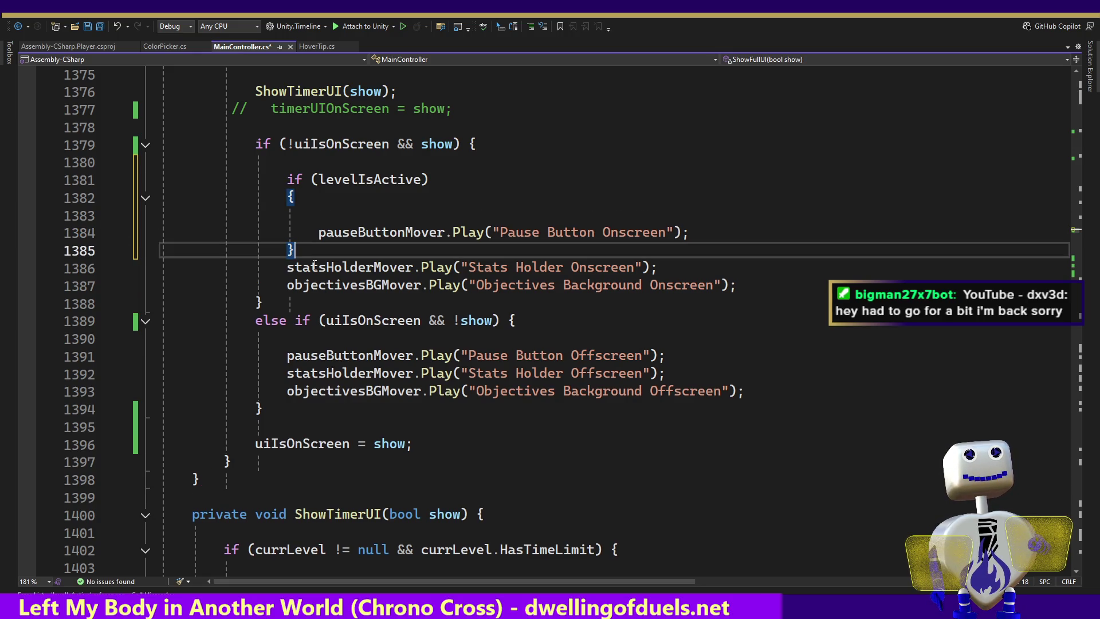
pyautogui.hotkey('ctrl', 'z')
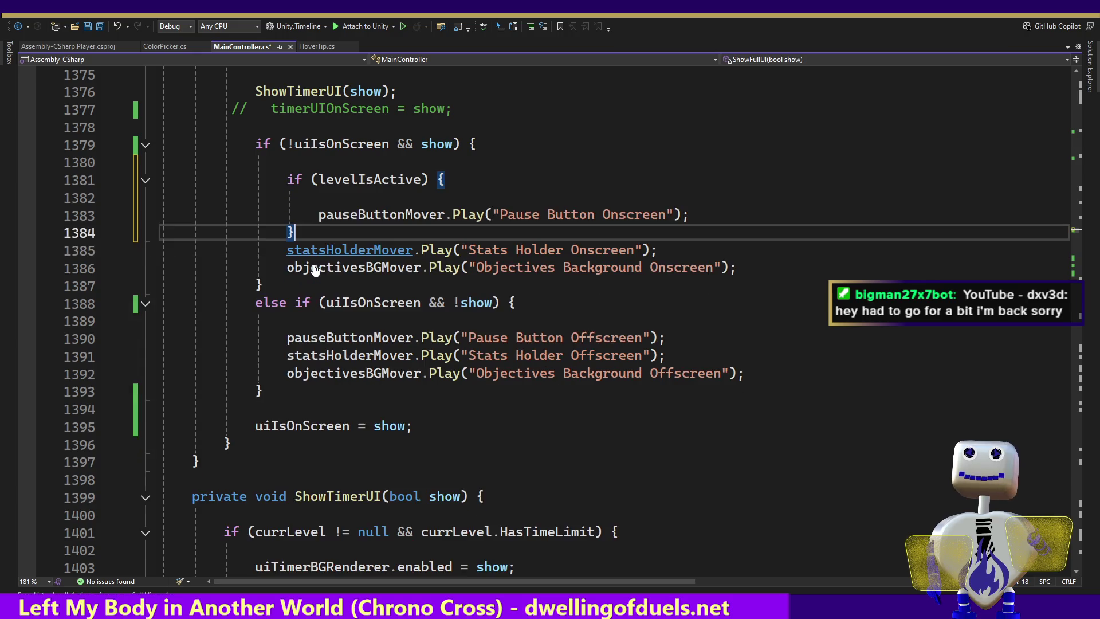
pyautogui.press('Return')
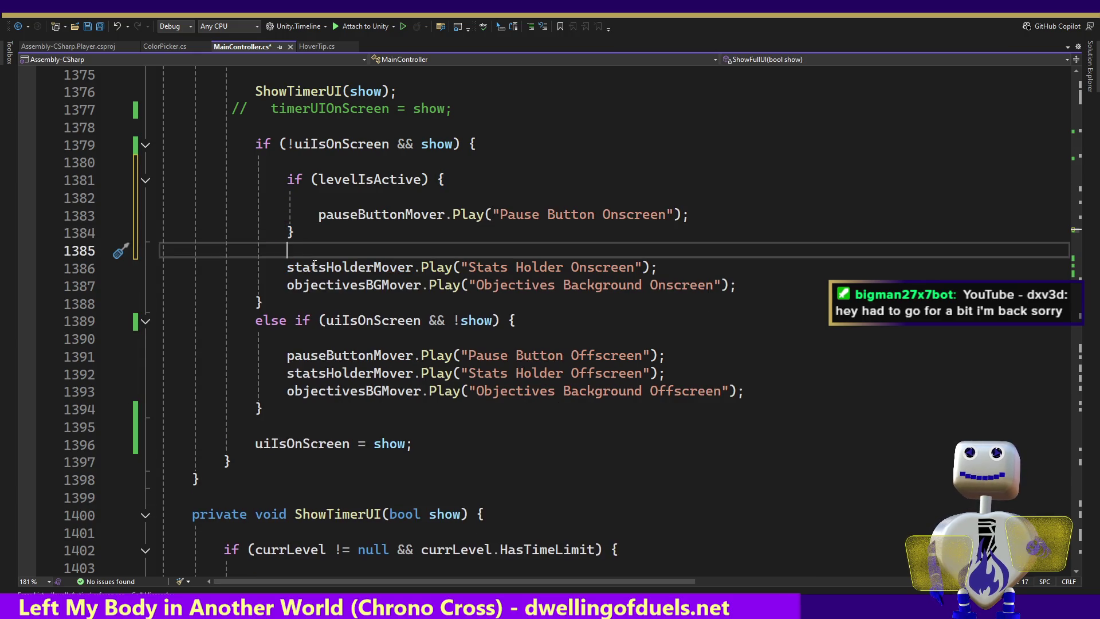
pyautogui.hotkey('ctrl', 's')
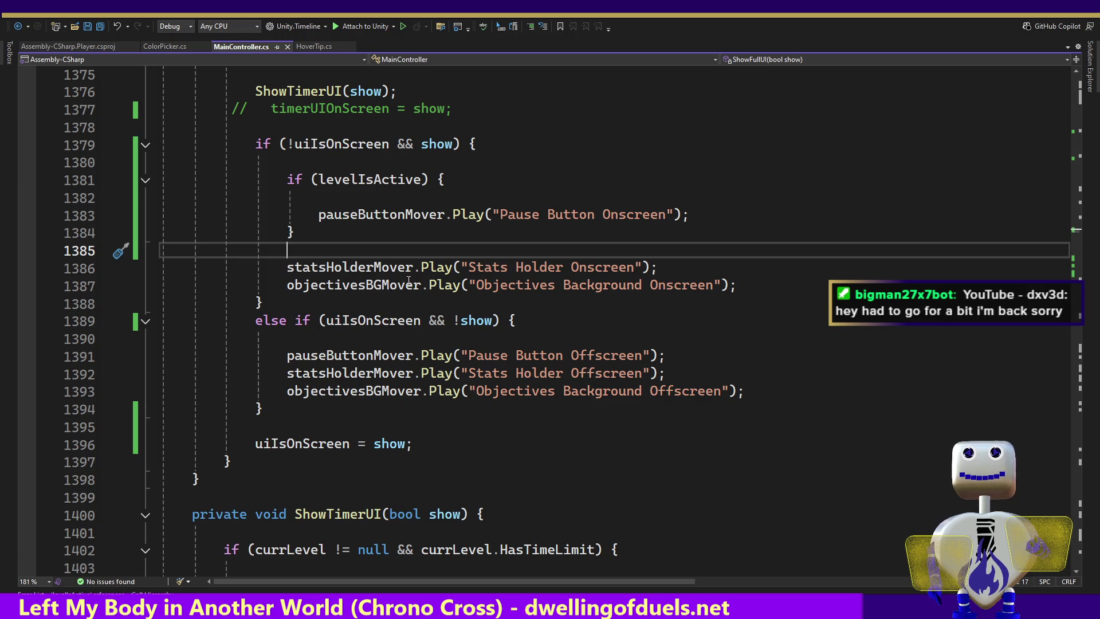
pyautogui.moveTo(444, 179); pyautogui.dragTo(481, 145)
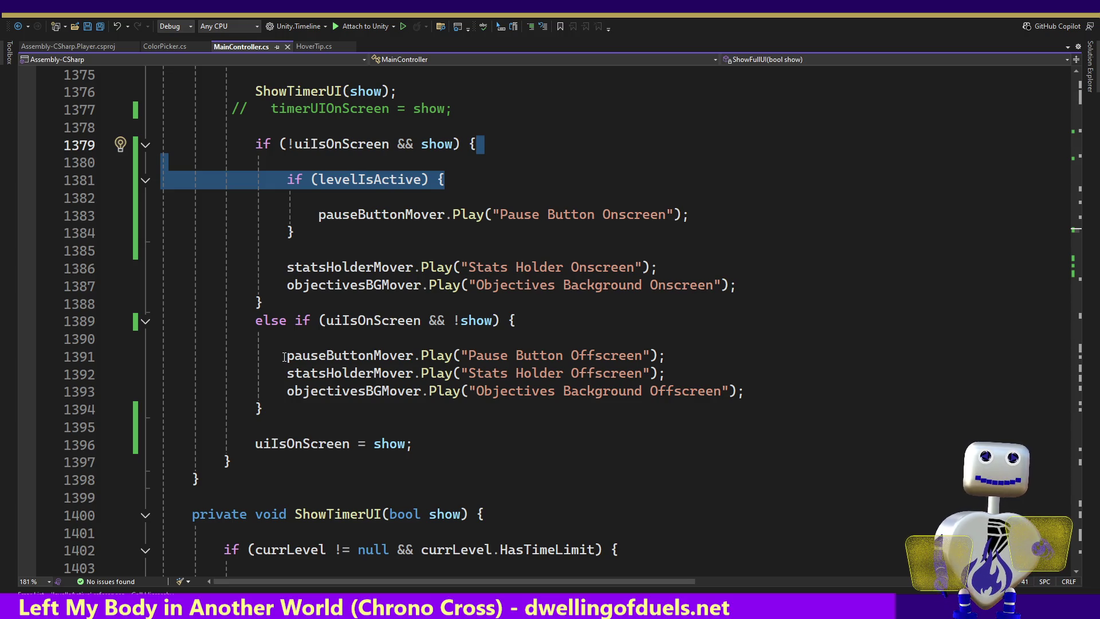
pyautogui.click(655, 355)
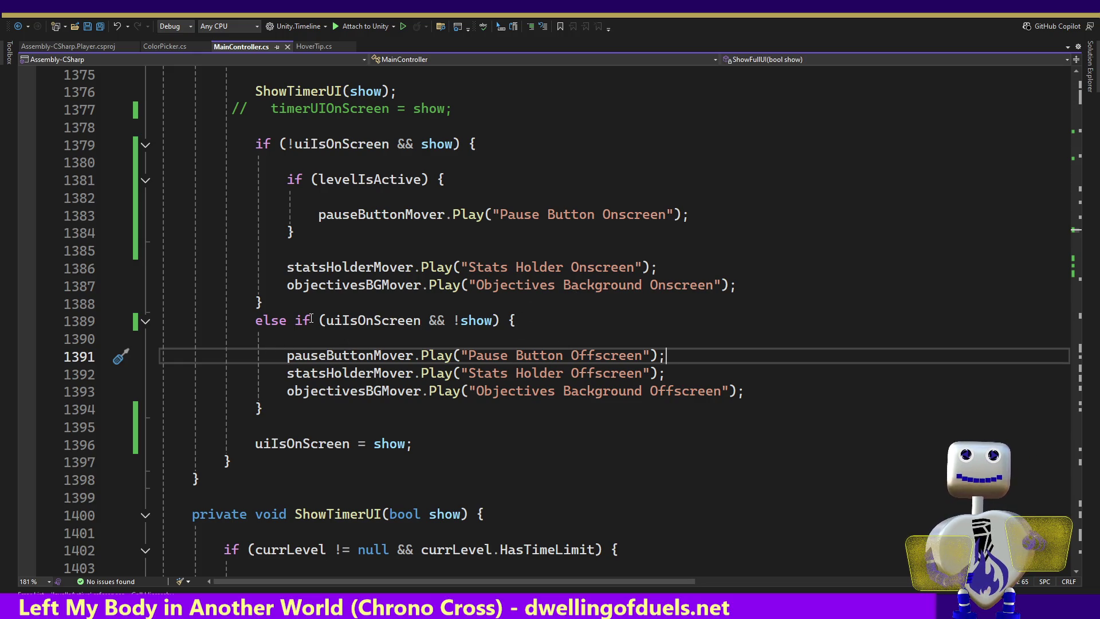
pyautogui.click(402, 321)
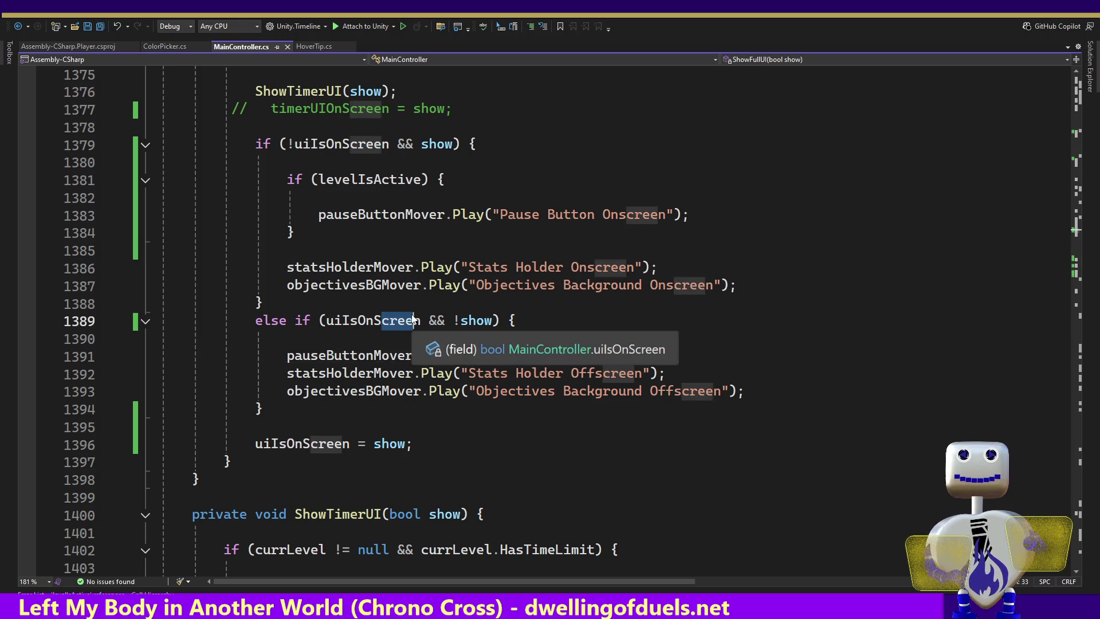
pyautogui.click(400, 180)
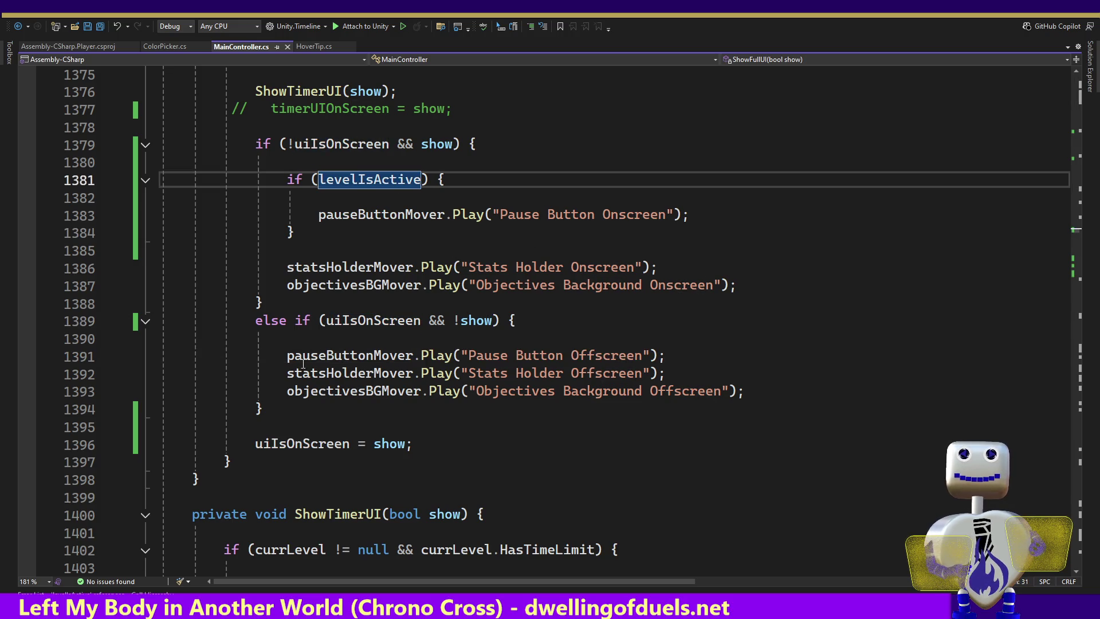
pyautogui.click(349, 356)
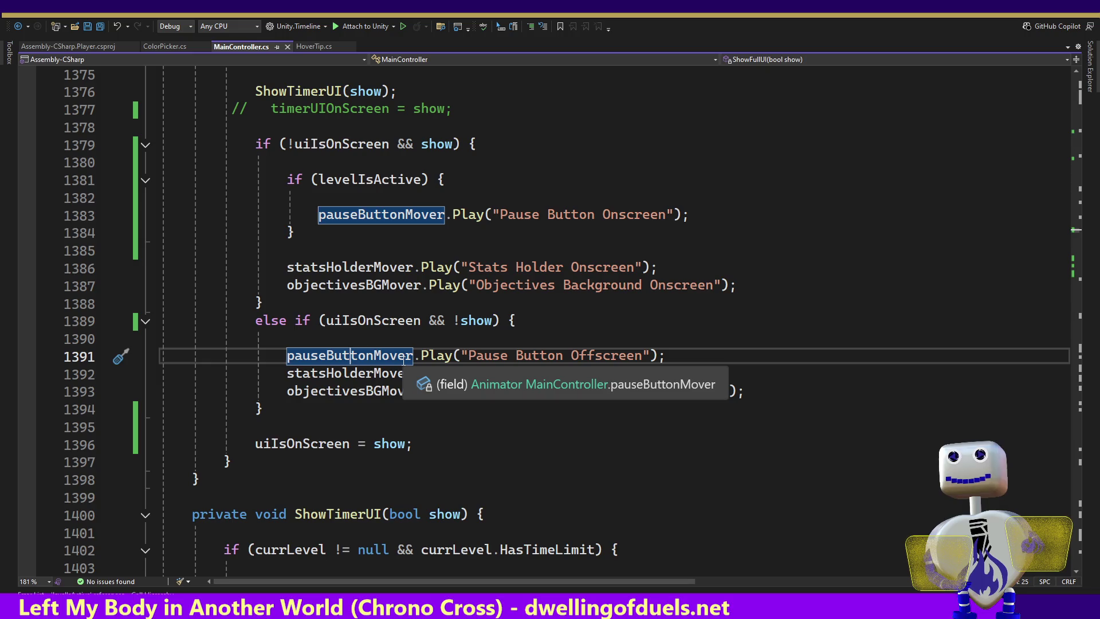
pyautogui.press('Right')
pyautogui.press('Right')
pyautogui.press('Right')
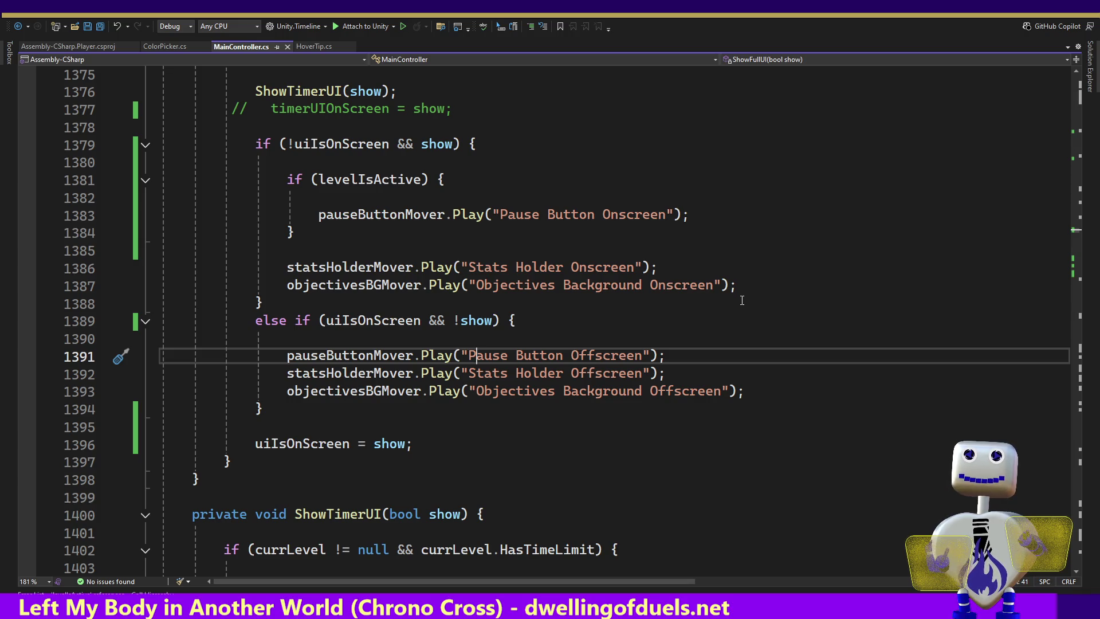
pyautogui.doubleClick(365, 323)
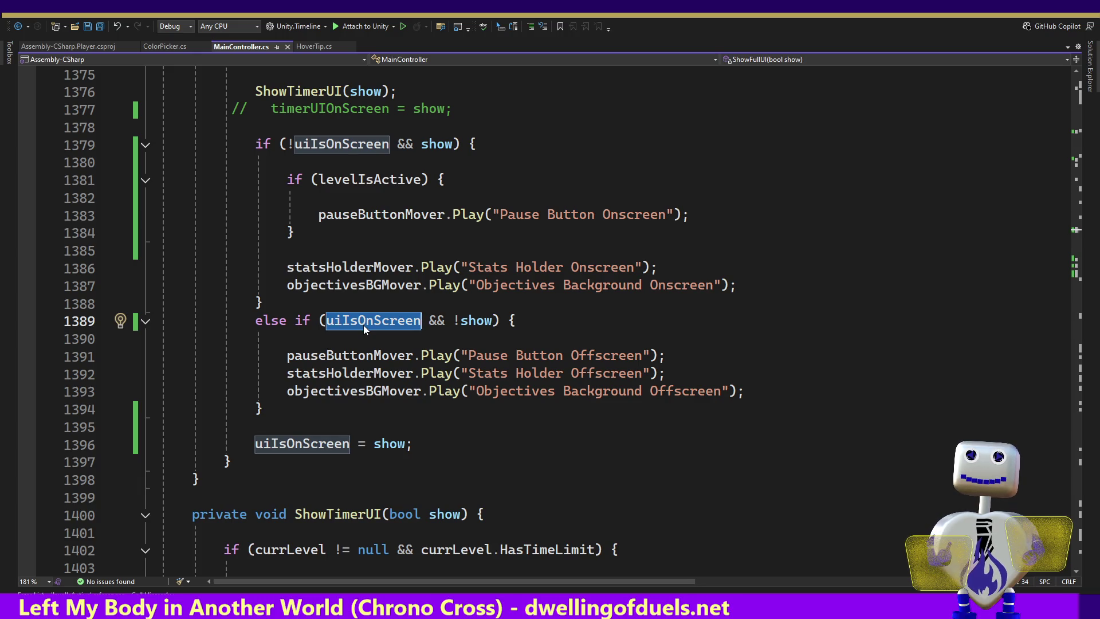
pyautogui.moveTo(453, 180); pyautogui.dragTo(481, 146)
pyautogui.hotkey('ctrl', 'c')
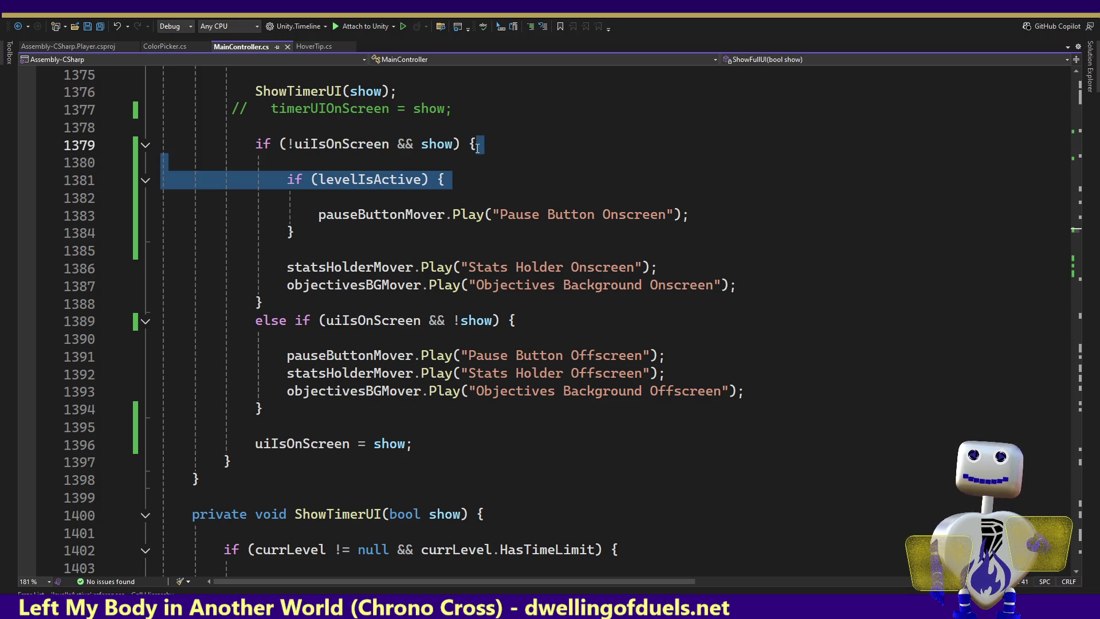
pyautogui.click(288, 355)
# Wrap the offscreen pauseButtonMover call in a pasted 'if (levelIsActive) {' block and save.
pyautogui.click(289, 343)
pyautogui.hotkey('ctrl', 'v')
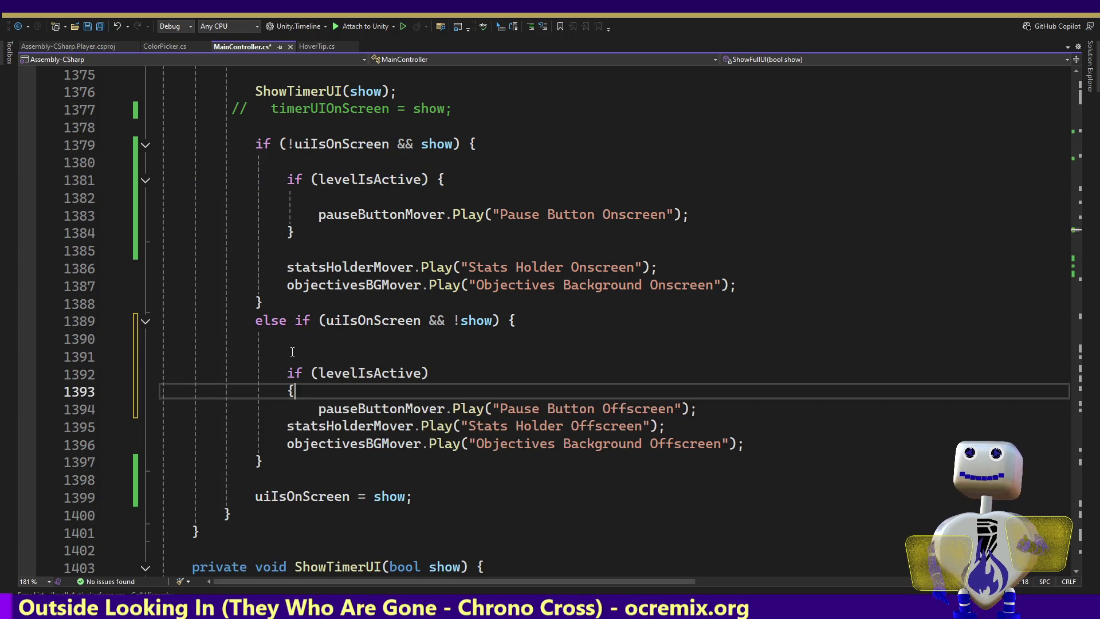
pyautogui.hotkey('ctrl', 'z')
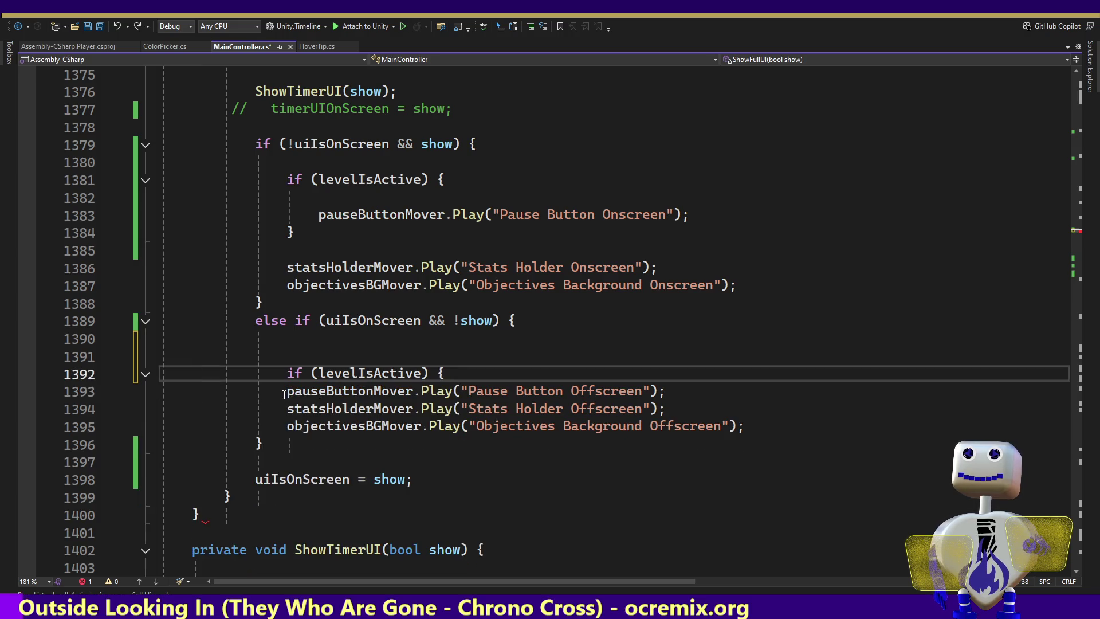
pyautogui.click(287, 391)
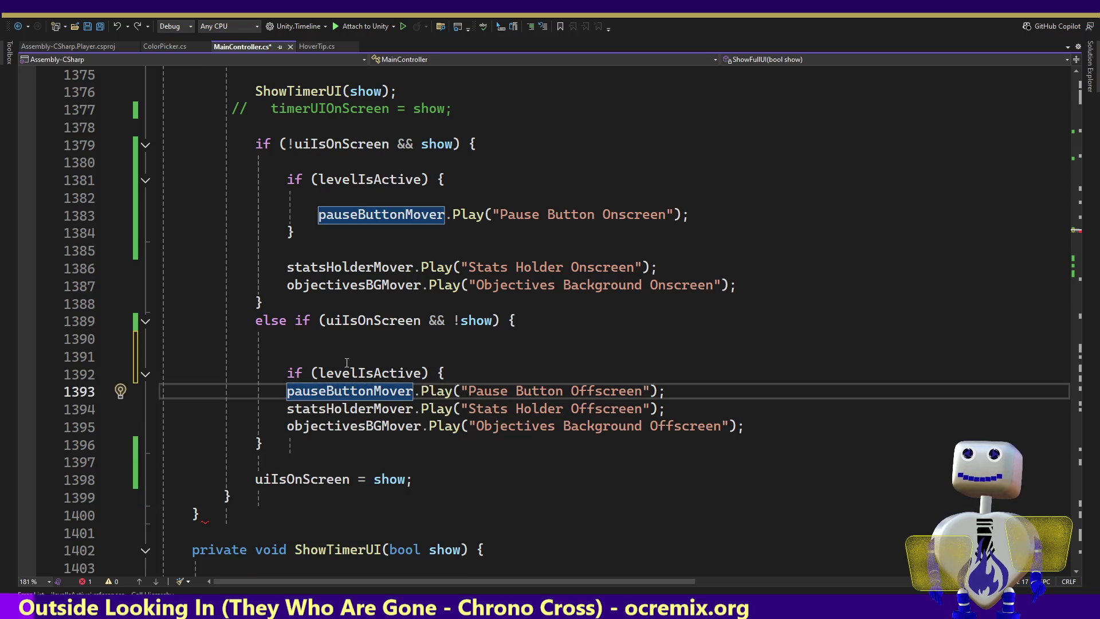
pyautogui.press('Return')
pyautogui.press('End')
pyautogui.press('Return')
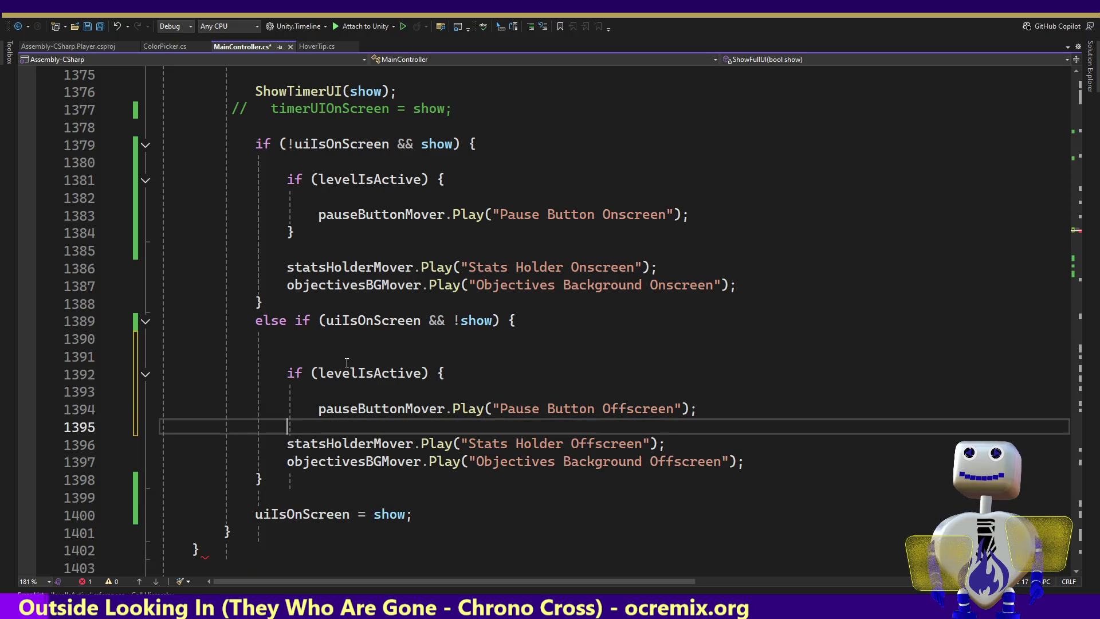
pyautogui.write('}')
pyautogui.hotkey('ctrl', 'z')
pyautogui.press('Return')
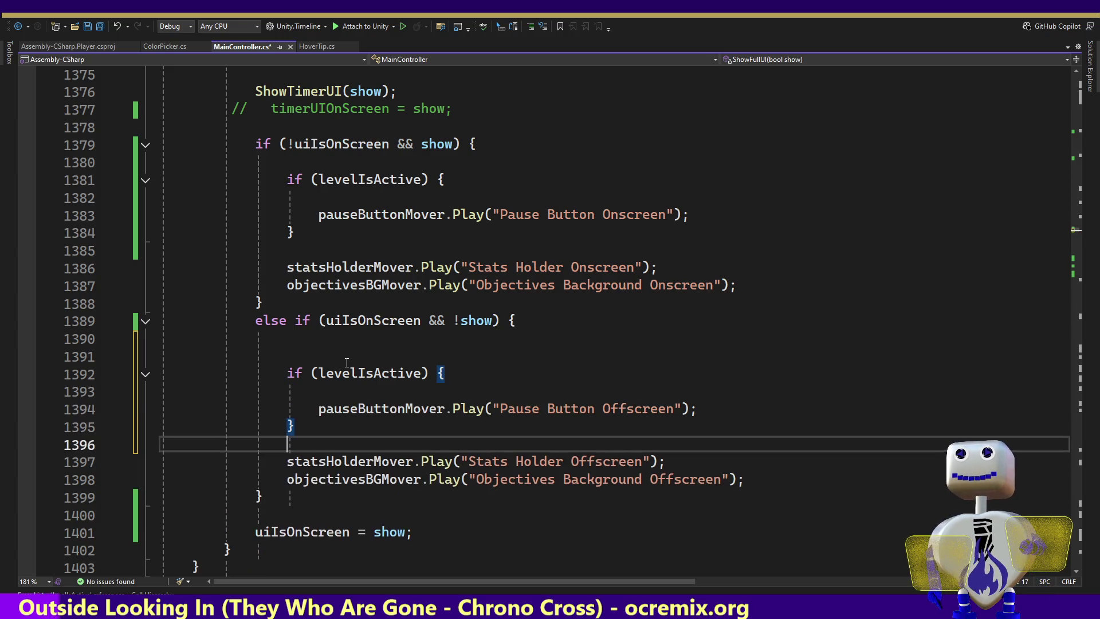
pyautogui.hotkey('ctrl', 's')
# Delete the extra blank line before the check, save again, and return to Unity.
pyautogui.press('Up')
pyautogui.press('Up')
pyautogui.press('Up')
pyautogui.press('Up')
pyautogui.hotkey('shift', 'Up')
pyautogui.press('Delete')
pyautogui.hotkey('ctrl', 's')
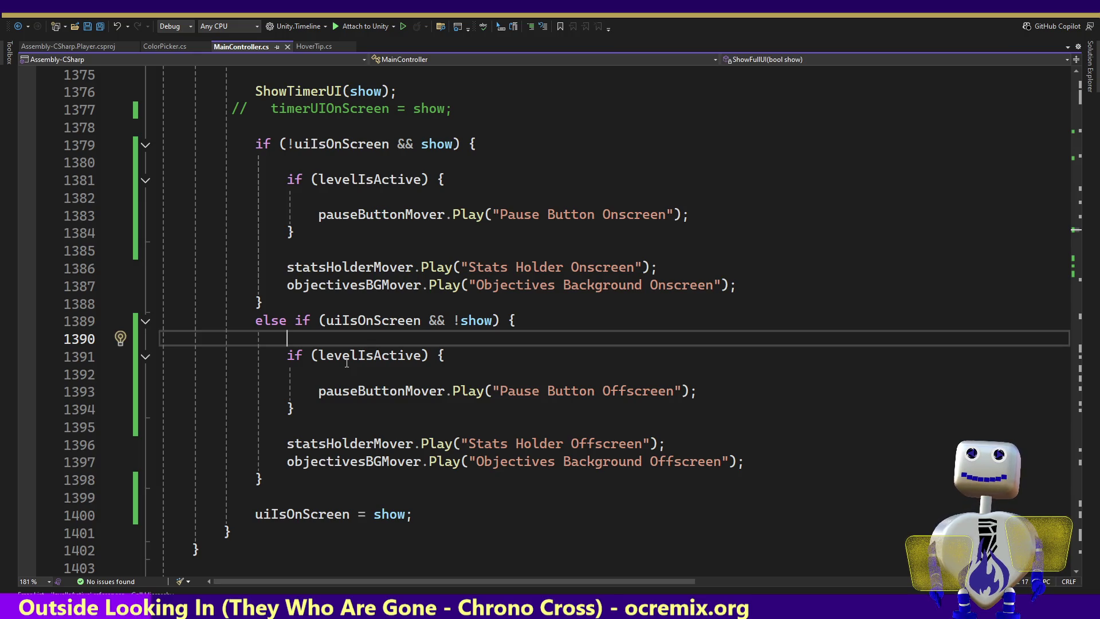
pyautogui.hotkey('alt', 'Tab')
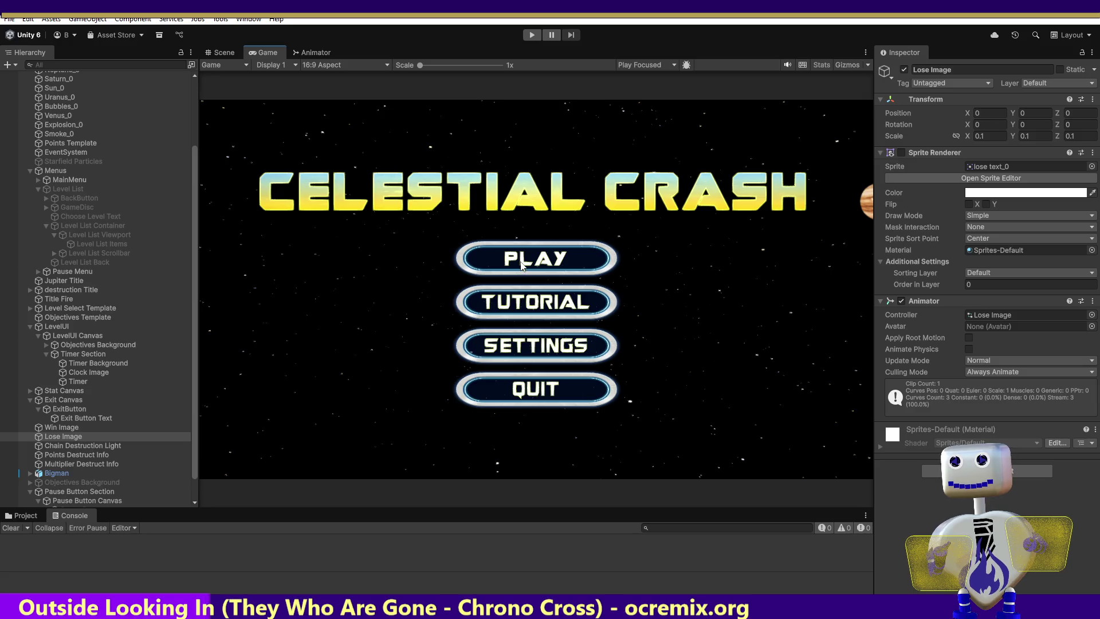
# Start a play test and launch level 1 from the main menu's level list.
pyautogui.click(530, 34)
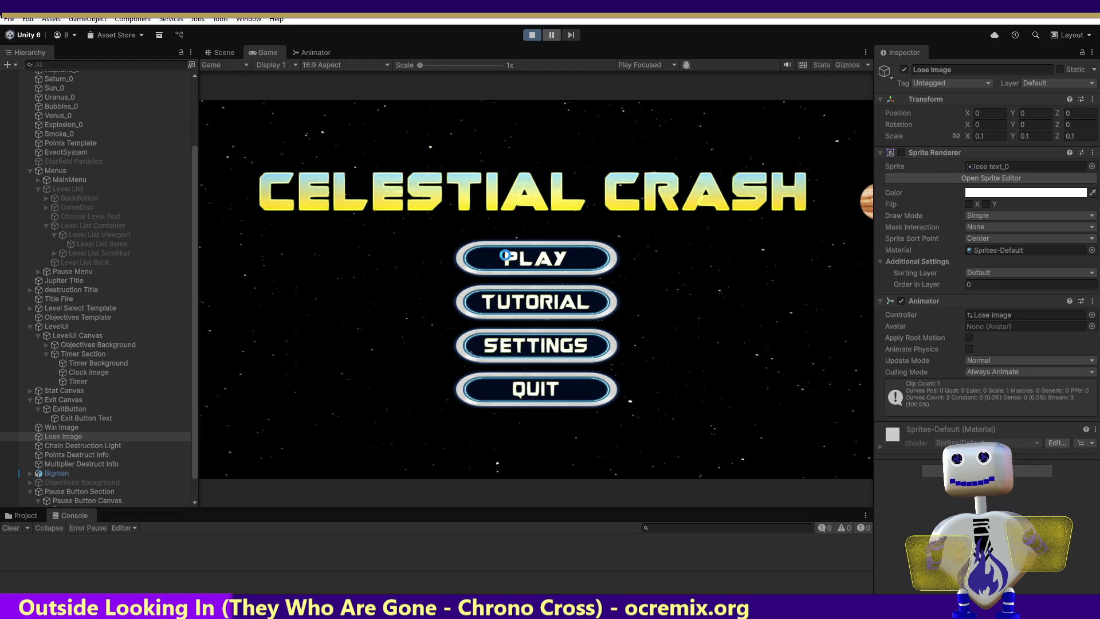
pyautogui.click(506, 257)
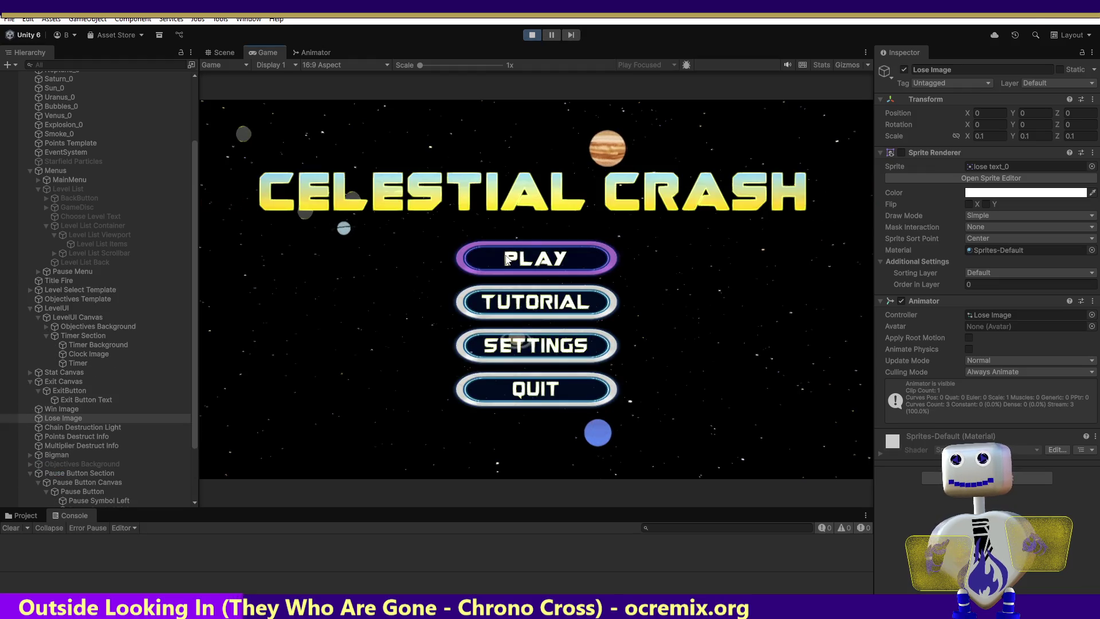
pyautogui.click(506, 255)
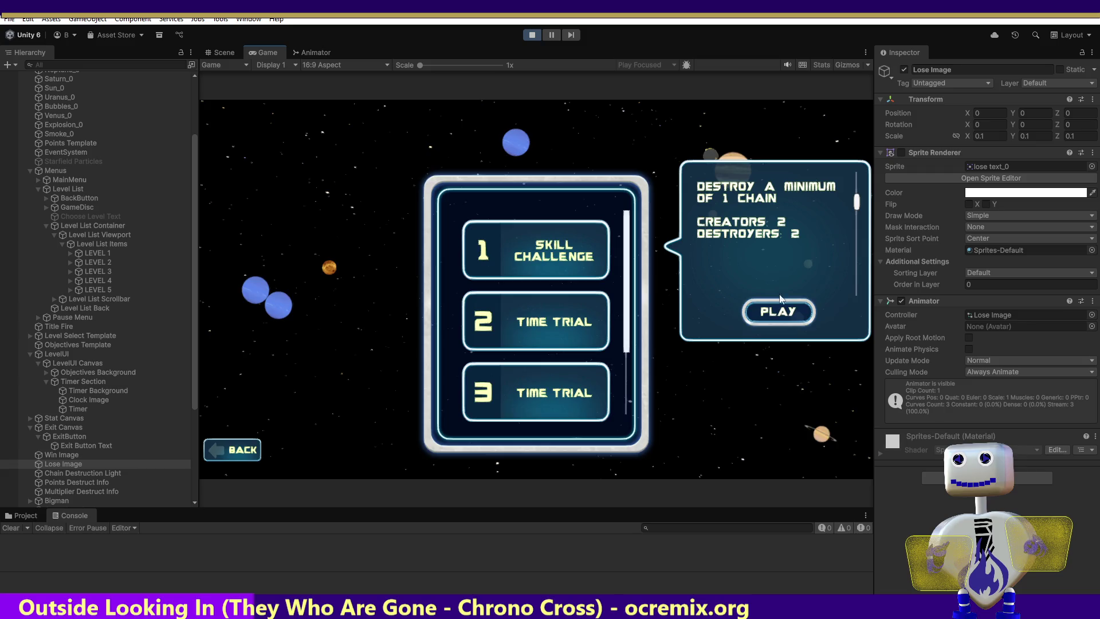
pyautogui.click(779, 312)
# Place a sun and attach the grey planet to win with 205 points, then stop the play test.
pyautogui.click(612, 386)
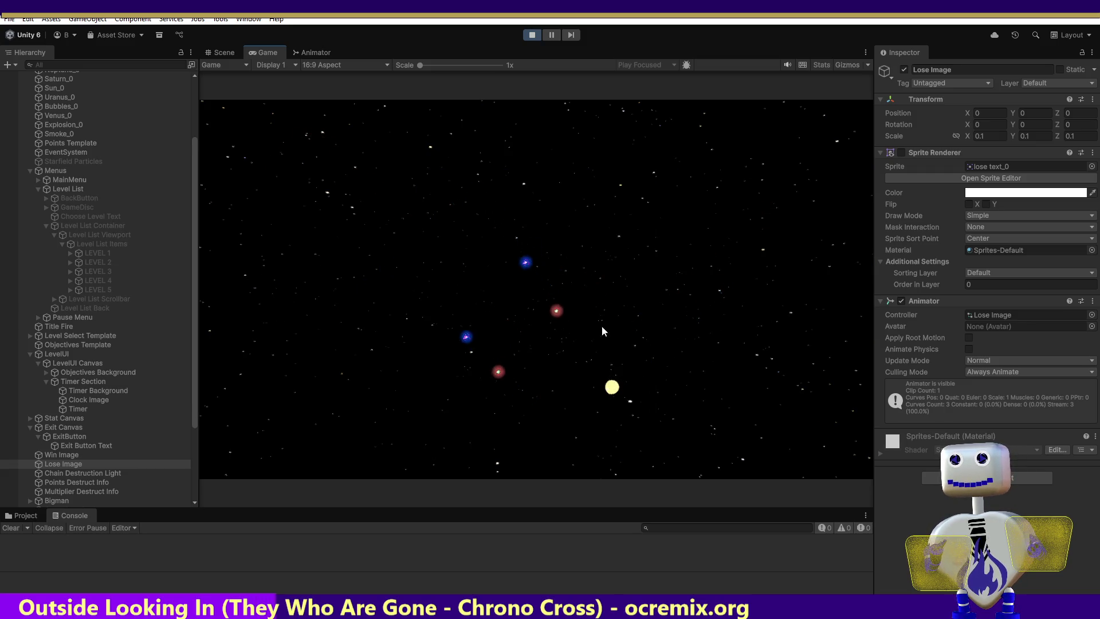
pyautogui.click(541, 274)
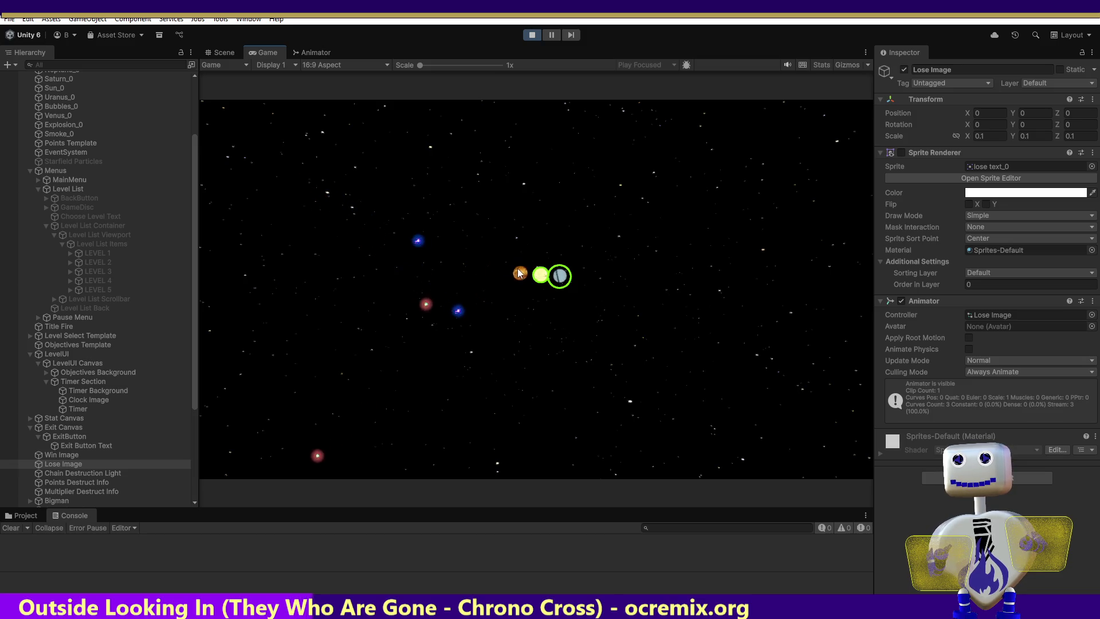
pyautogui.moveTo(533, 367); pyautogui.dragTo(495, 281)
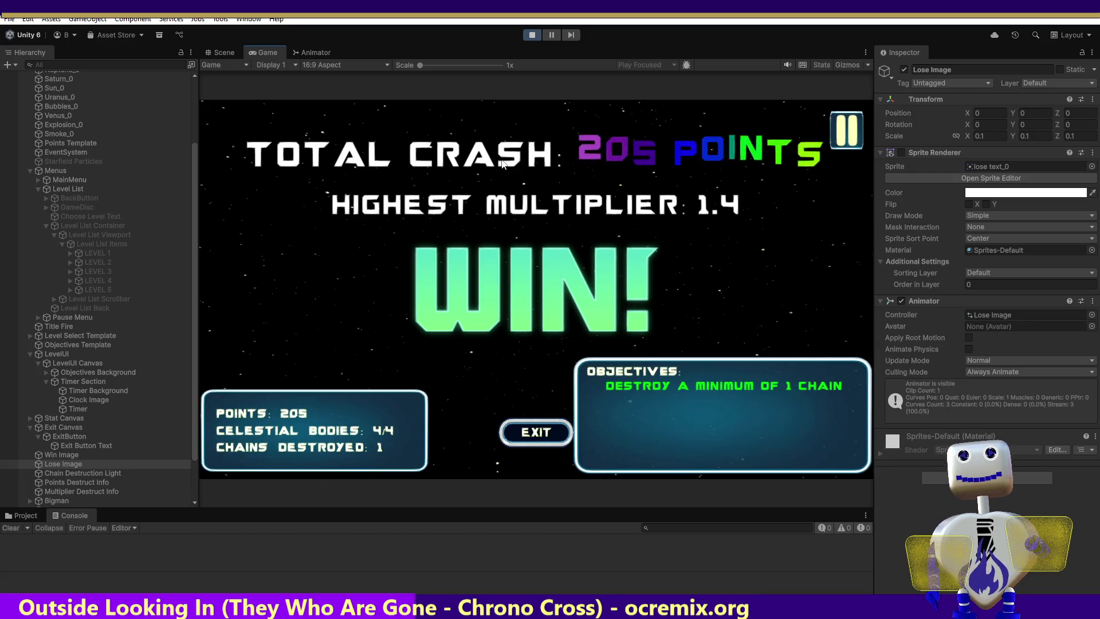
pyautogui.click(533, 35)
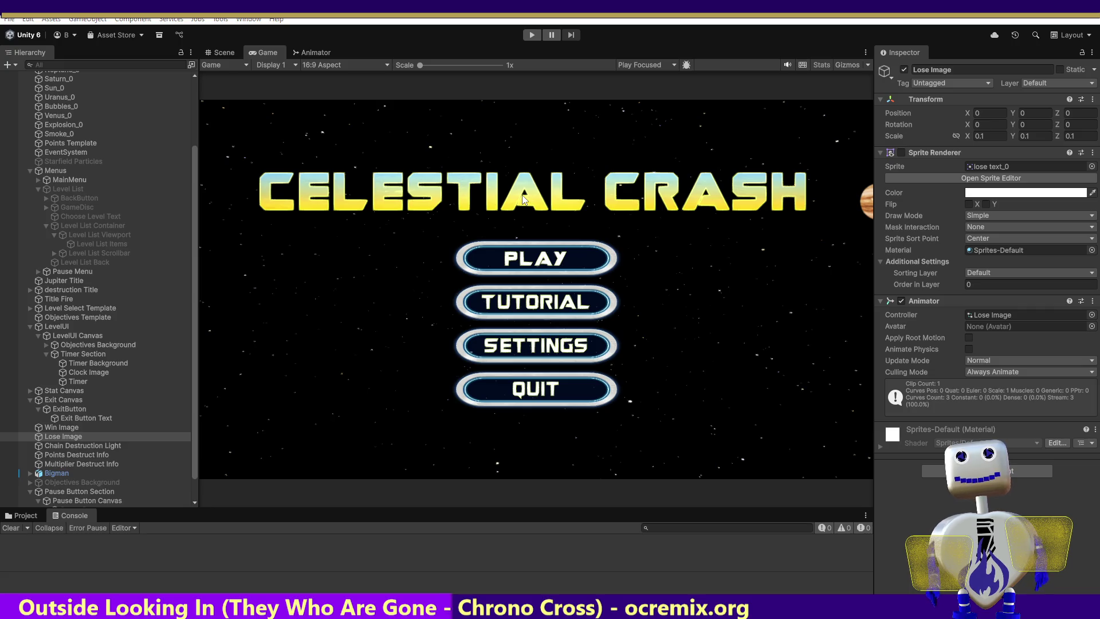
pyautogui.hotkey('alt', 'Tab')
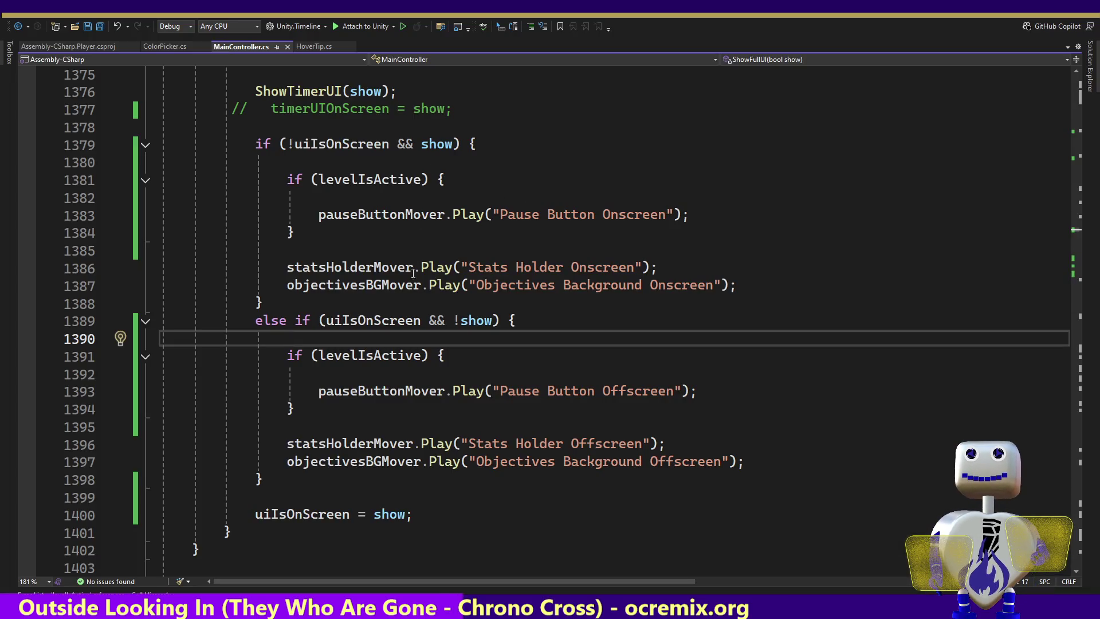
# Find all references to levelIsActive on line 1381 and jump to the line 495 reference.
pyautogui.click(347, 181)
pyautogui.rightClick(346, 181)
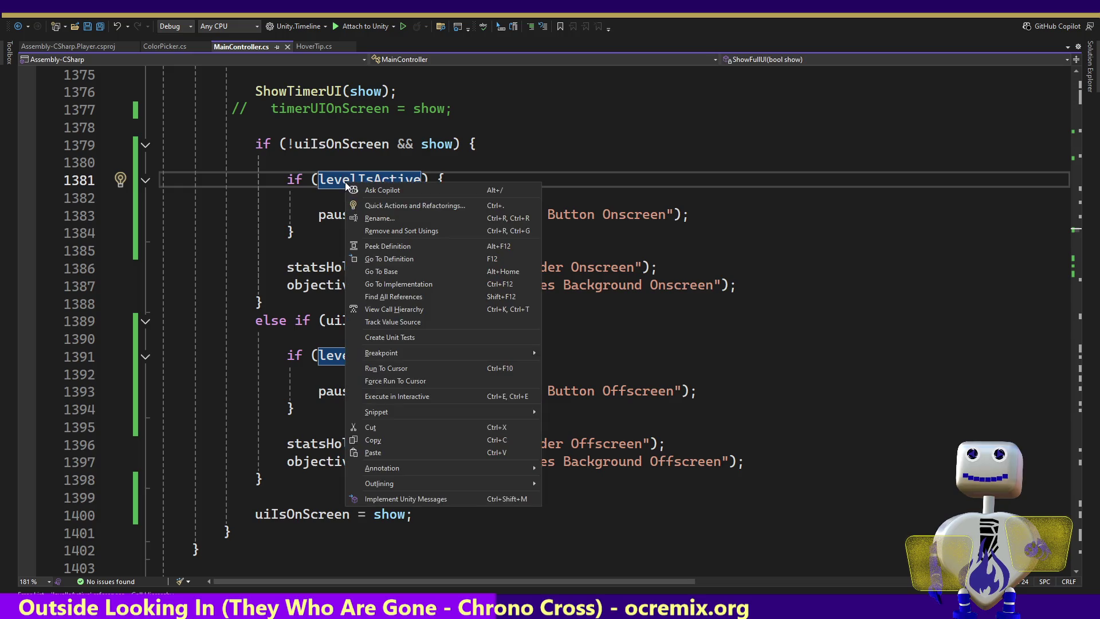
pyautogui.click(407, 296)
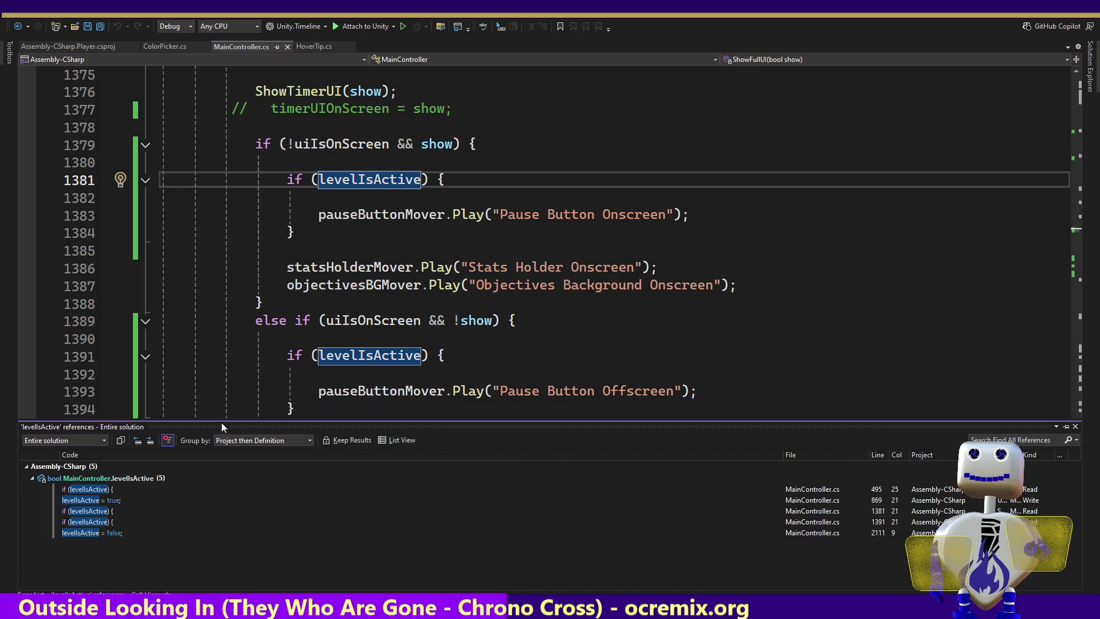
pyautogui.doubleClick(106, 492)
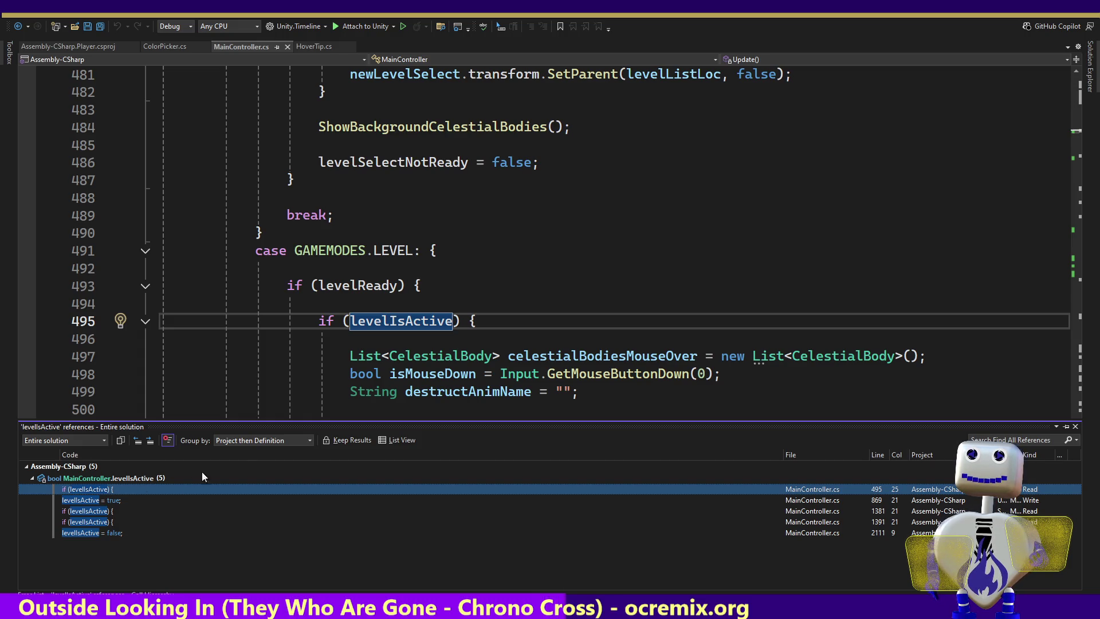
# List the levelIsActive references again, return to line 1381, then jump to where it's set false.
pyautogui.moveTo(362, 321)
pyautogui.press('Escape')
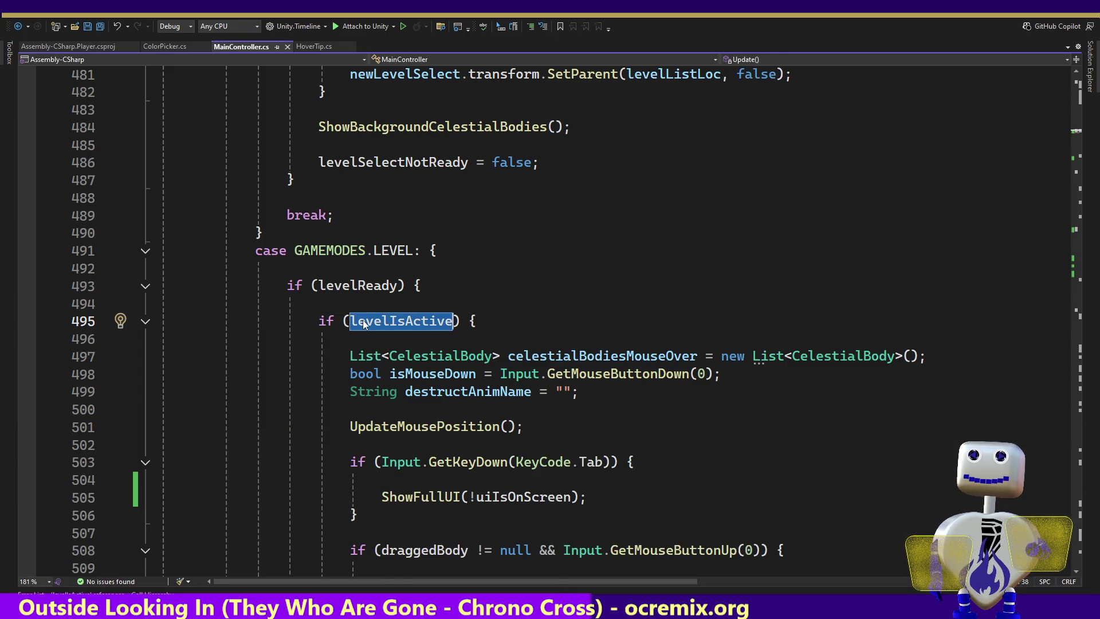
pyautogui.rightClick(363, 322)
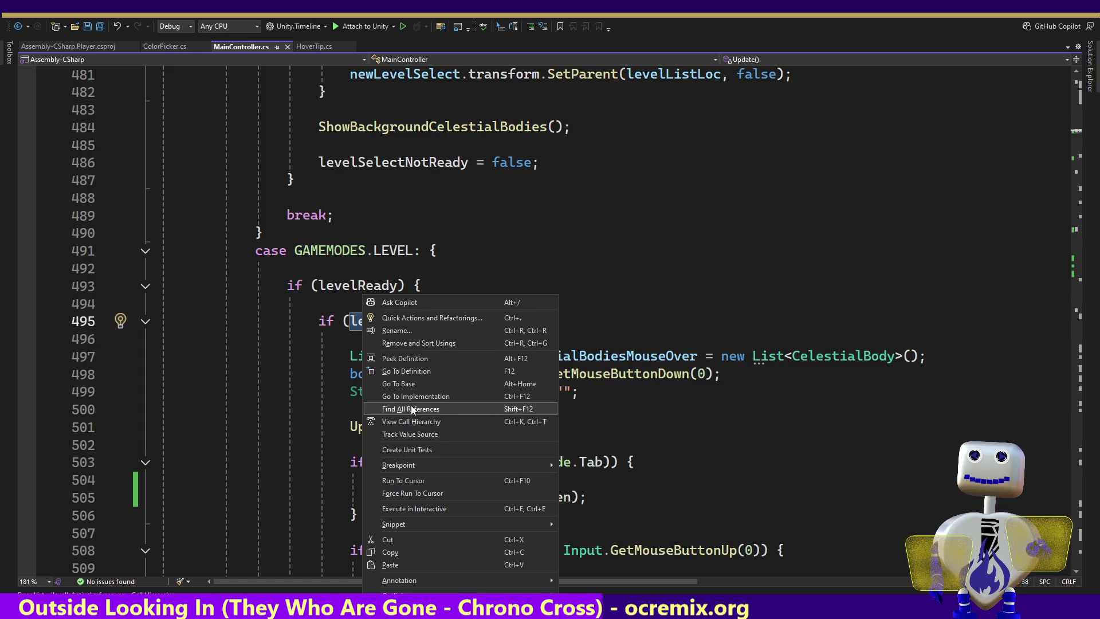
pyautogui.click(410, 408)
pyautogui.click(102, 515)
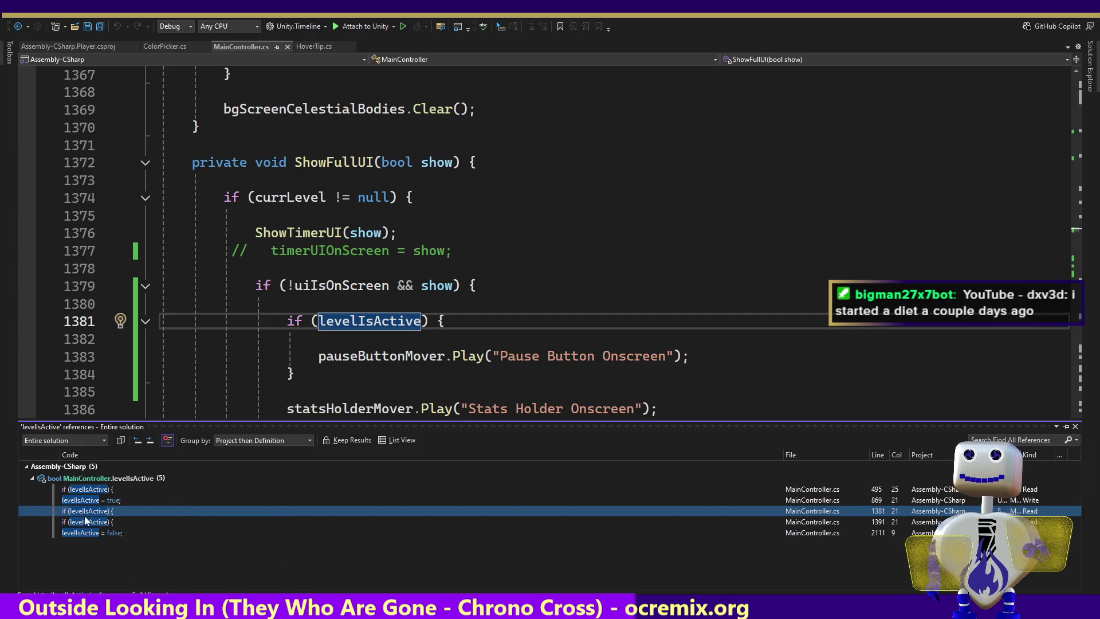
pyautogui.click(81, 532)
# Move from line 2108 up to ExitGameMode's gameLevelEnd block and into its first cleanup loop.
pyautogui.click(322, 267)
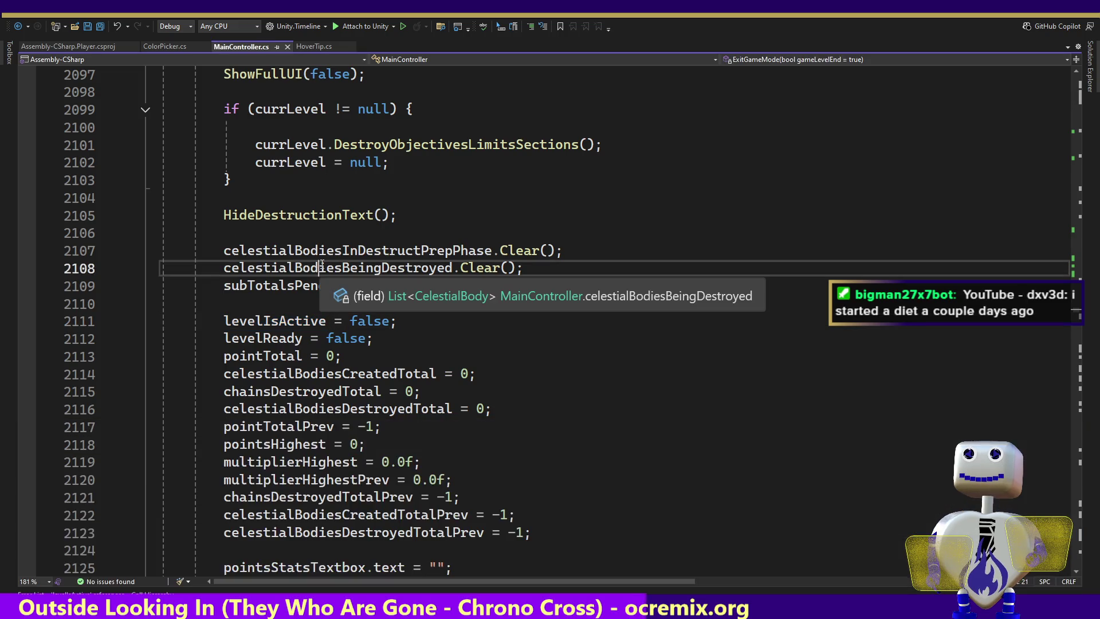
pyautogui.press('Up')
pyautogui.press('Up')
pyautogui.press('Up')
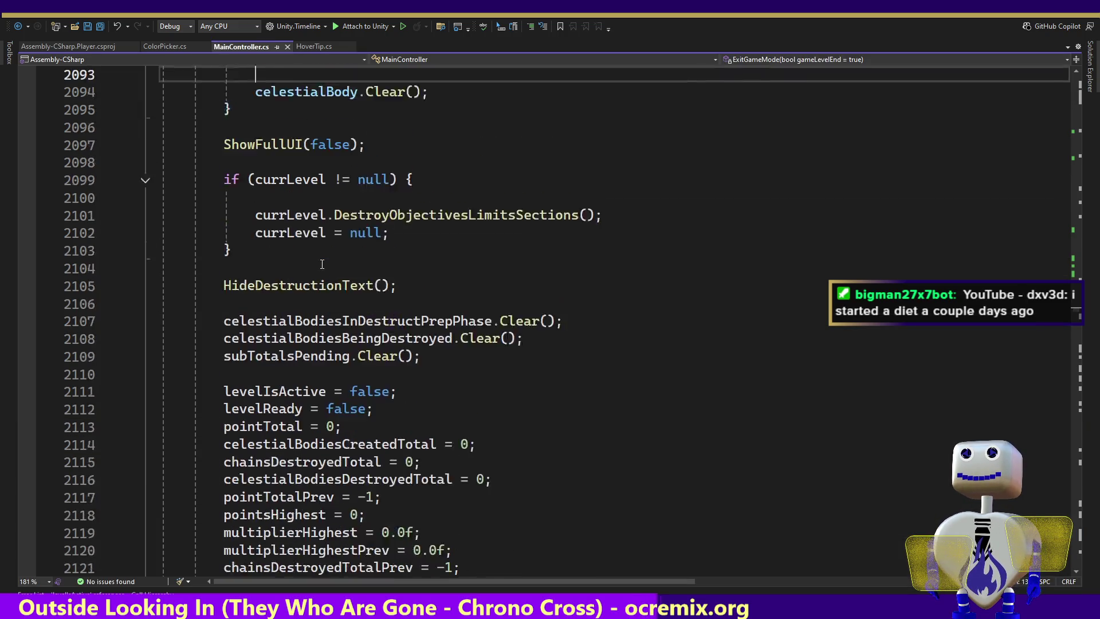
pyautogui.press('Up')
pyautogui.press('Up')
pyautogui.press('Up')
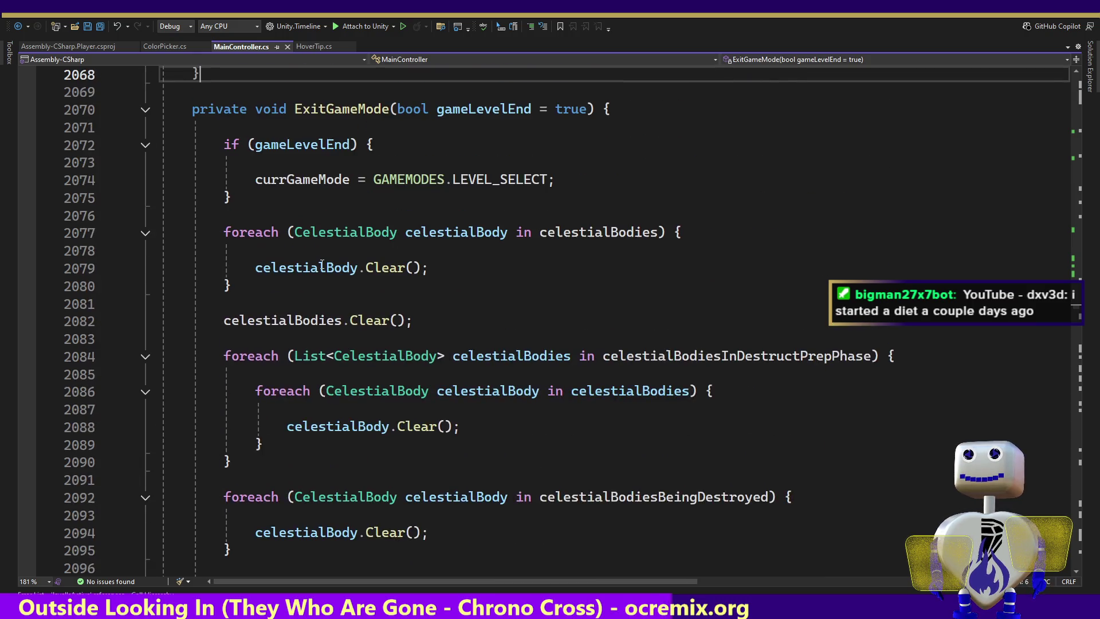
pyautogui.press('Down')
pyautogui.press('Down')
pyautogui.press('Down')
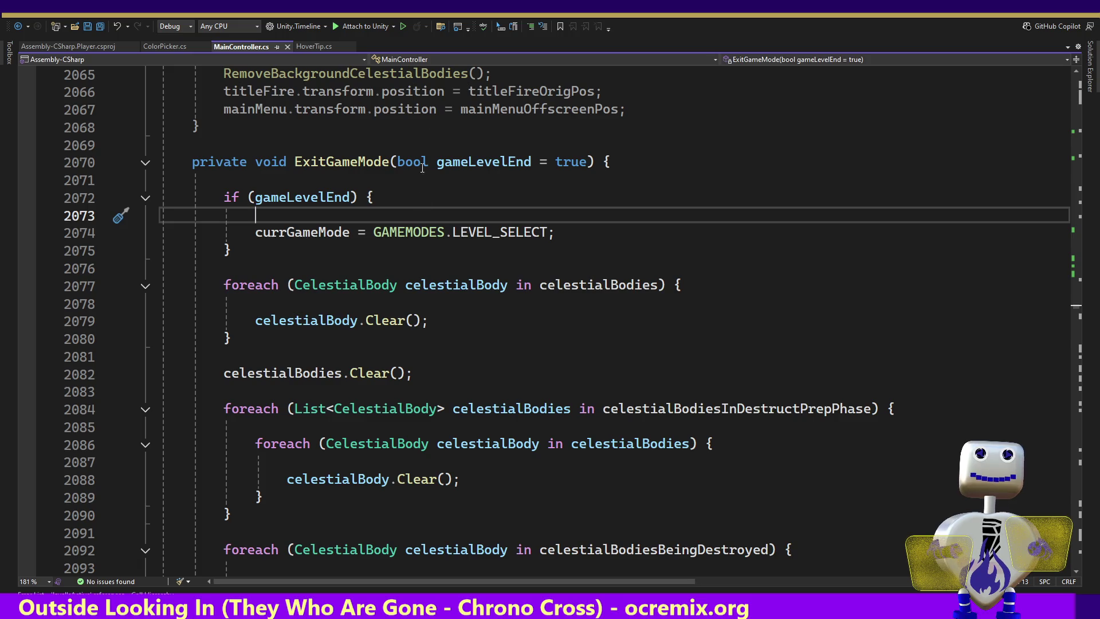
pyautogui.moveTo(384, 319)
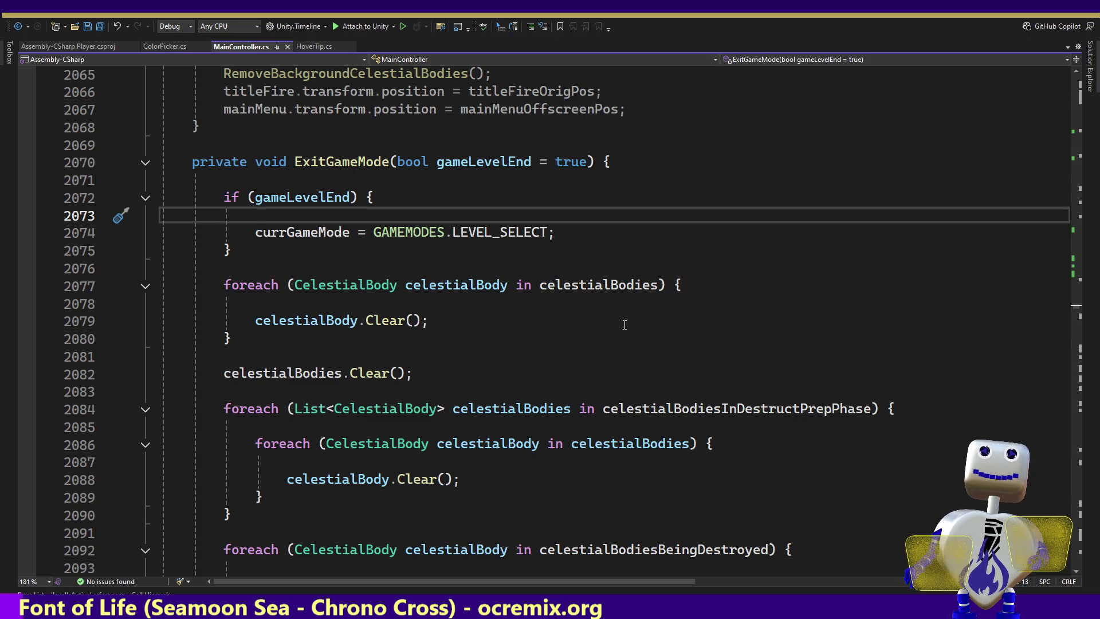
pyautogui.click(565, 300)
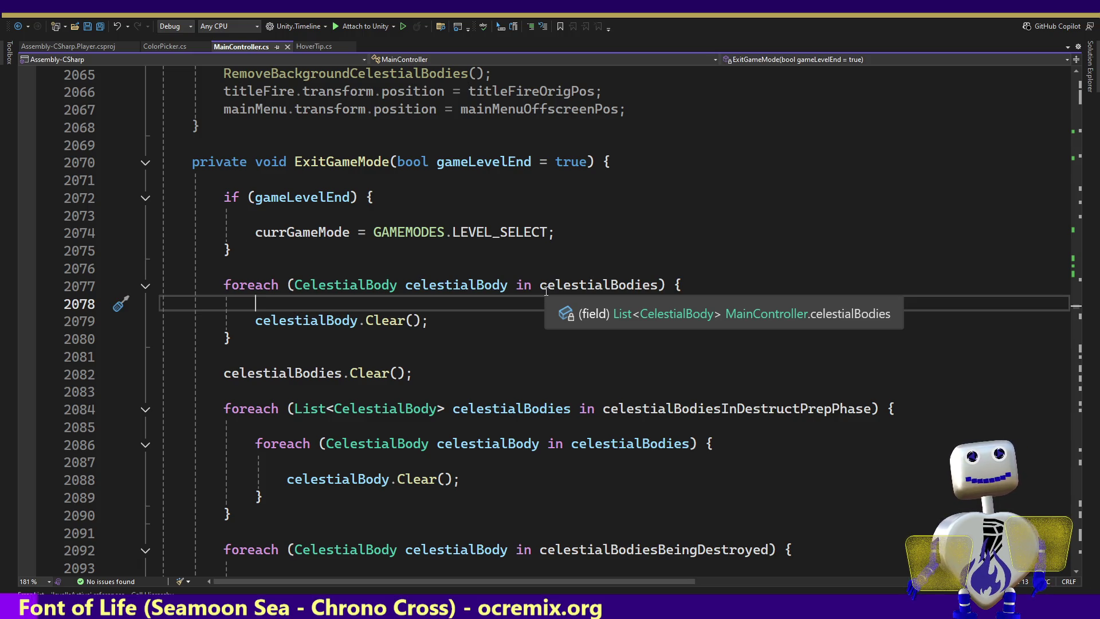
pyautogui.press('Down')
pyautogui.press('Down')
pyautogui.press('Down')
pyautogui.press('Down')
pyautogui.press('Down')
pyautogui.press('Down')
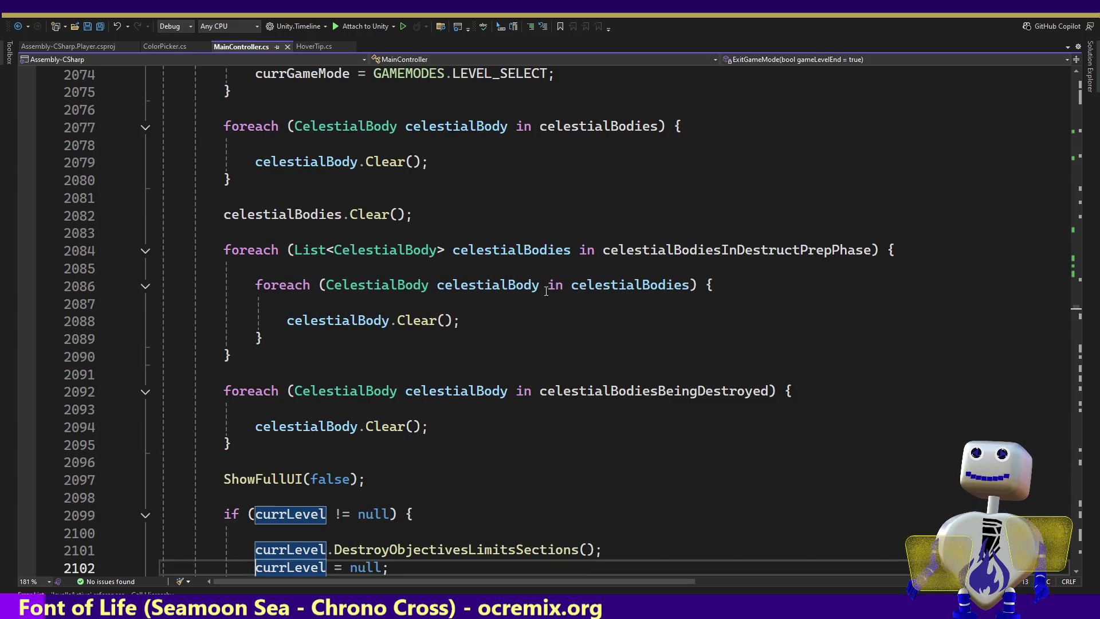
pyautogui.press('Right')
pyautogui.press('Right')
pyautogui.press('Right')
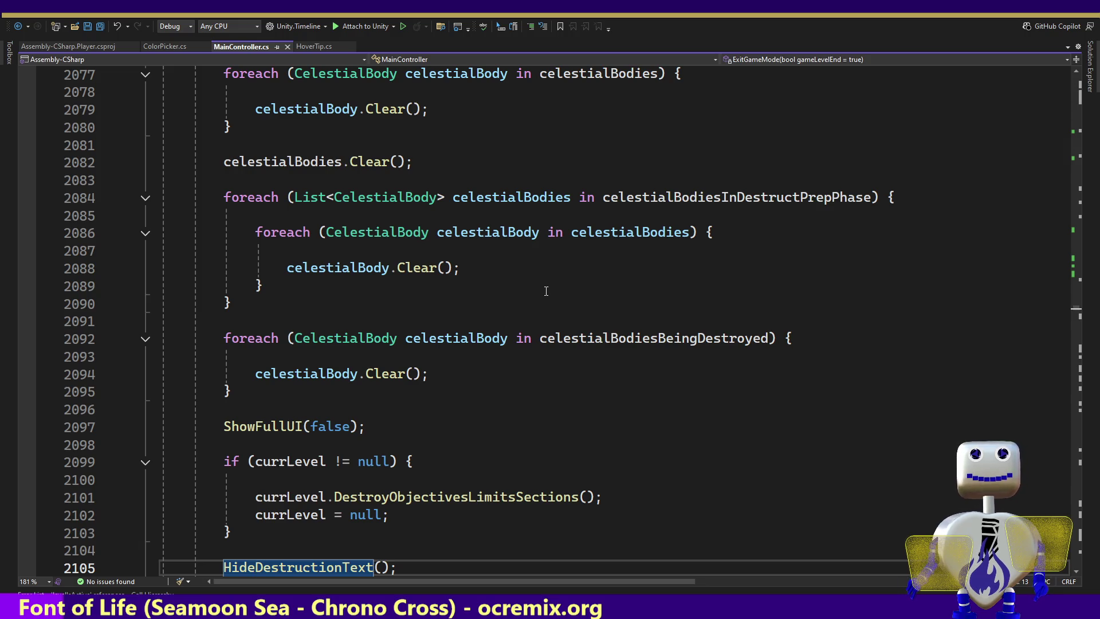
pyautogui.press('Up')
pyautogui.press('Up')
pyautogui.press('Up')
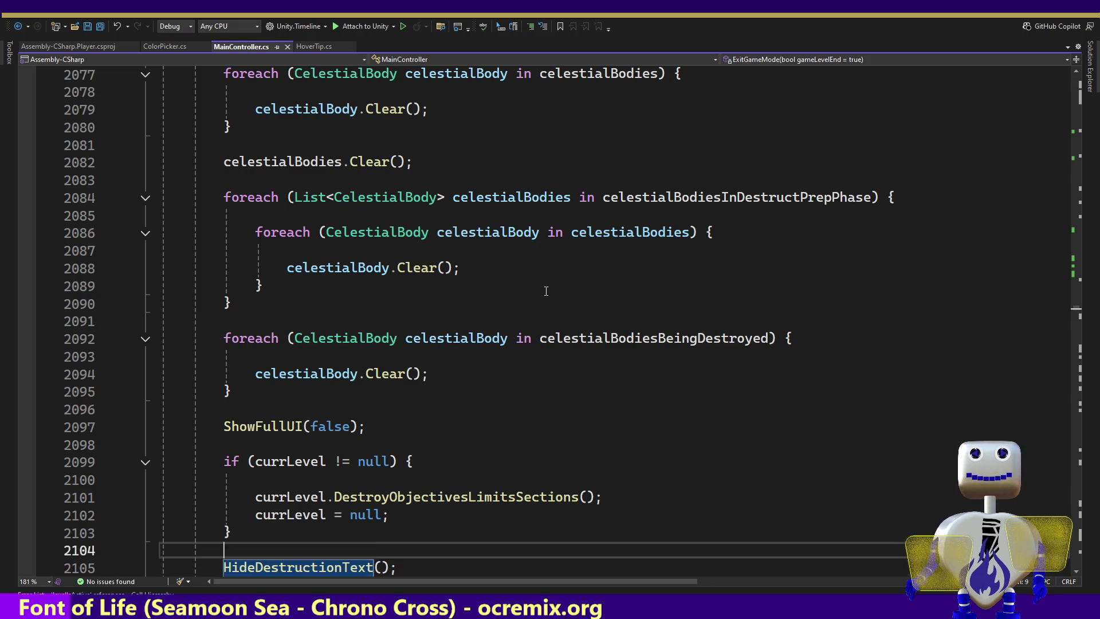
pyautogui.press('Up')
pyautogui.press('Up')
pyautogui.press('Up')
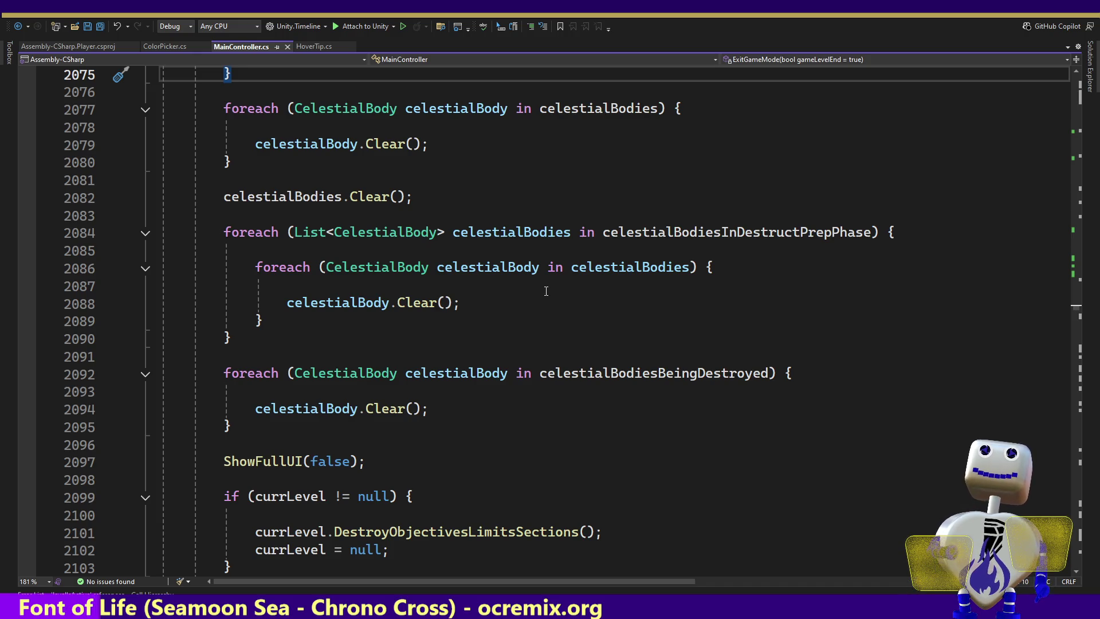
pyautogui.press('Up')
pyautogui.press('Up')
pyautogui.press('Up')
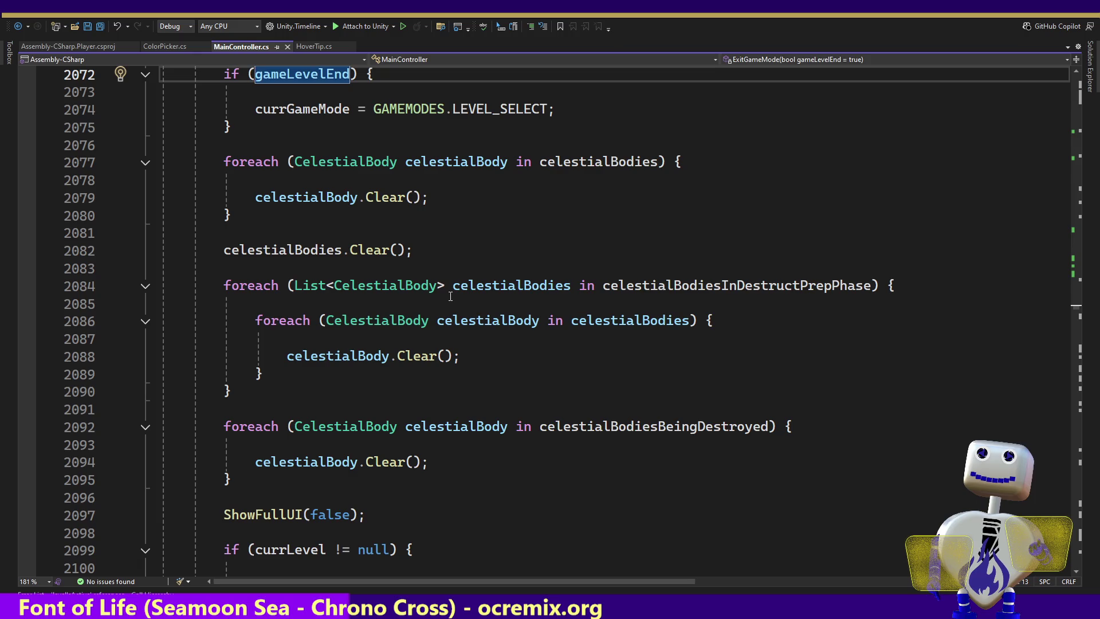
pyautogui.moveTo(458, 290)
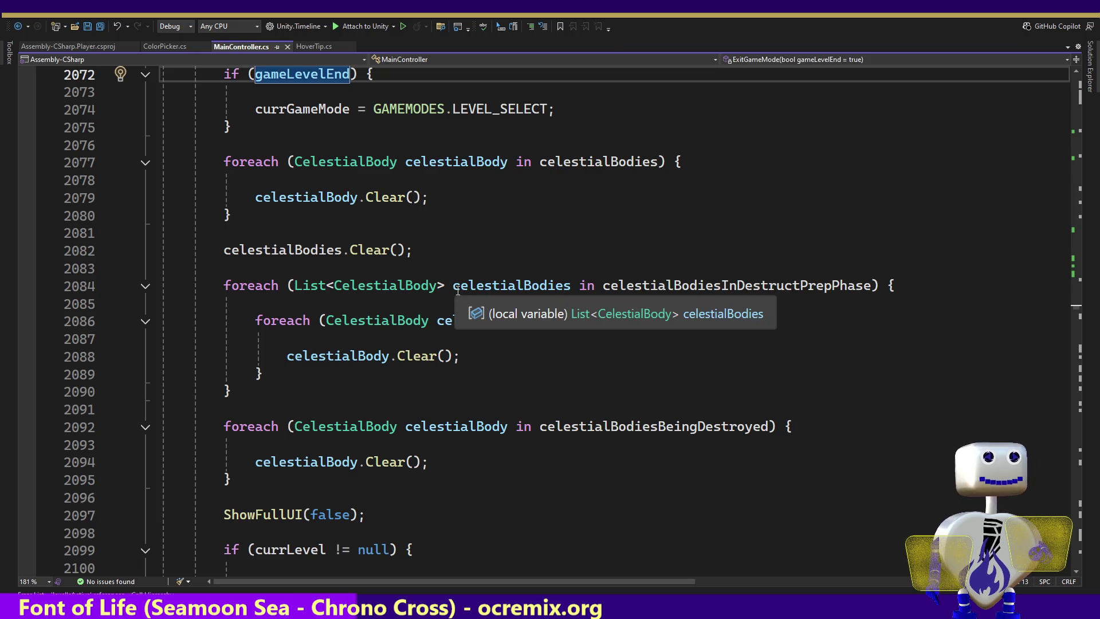
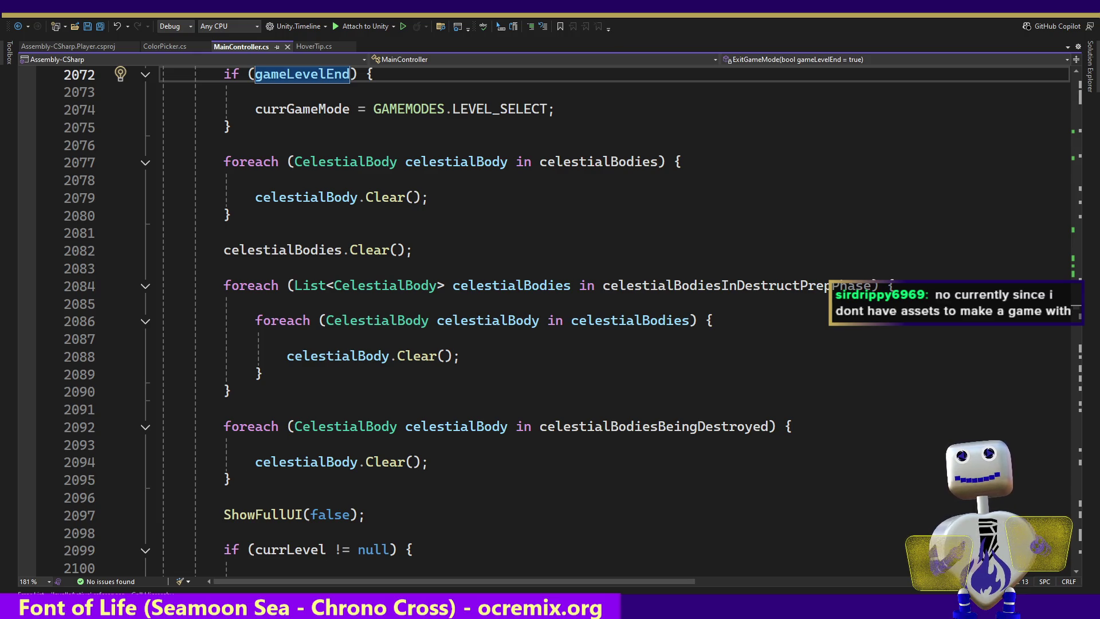
# Maximize Chrome, expand the AI Overview about Julia, and open the julialang.org result.
pyautogui.click(367, 610)
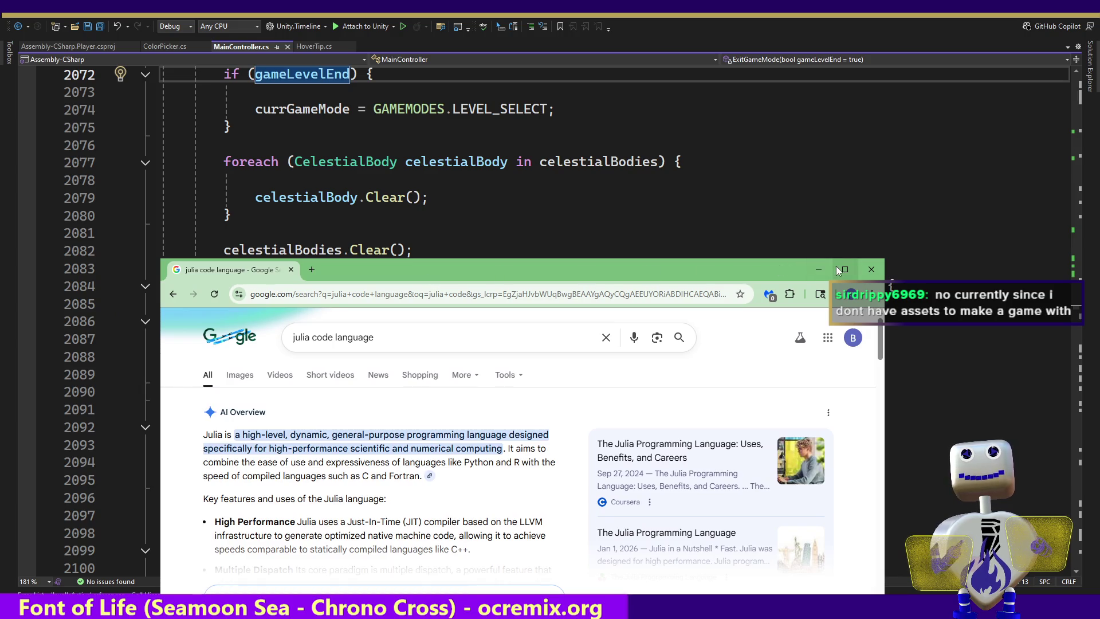
pyautogui.click(838, 268)
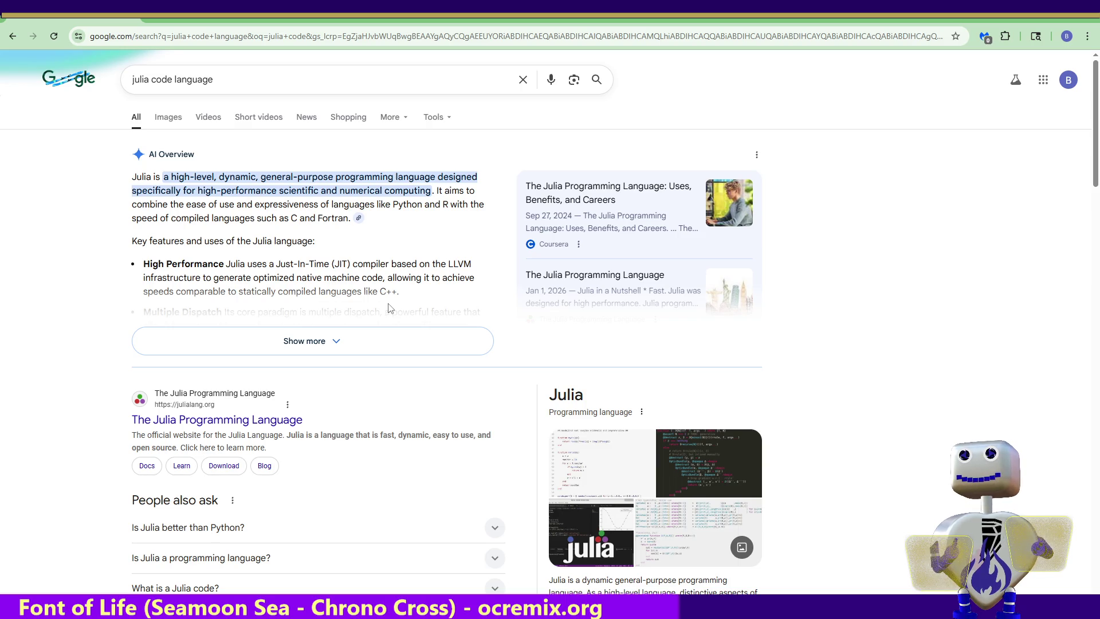
pyautogui.click(331, 349)
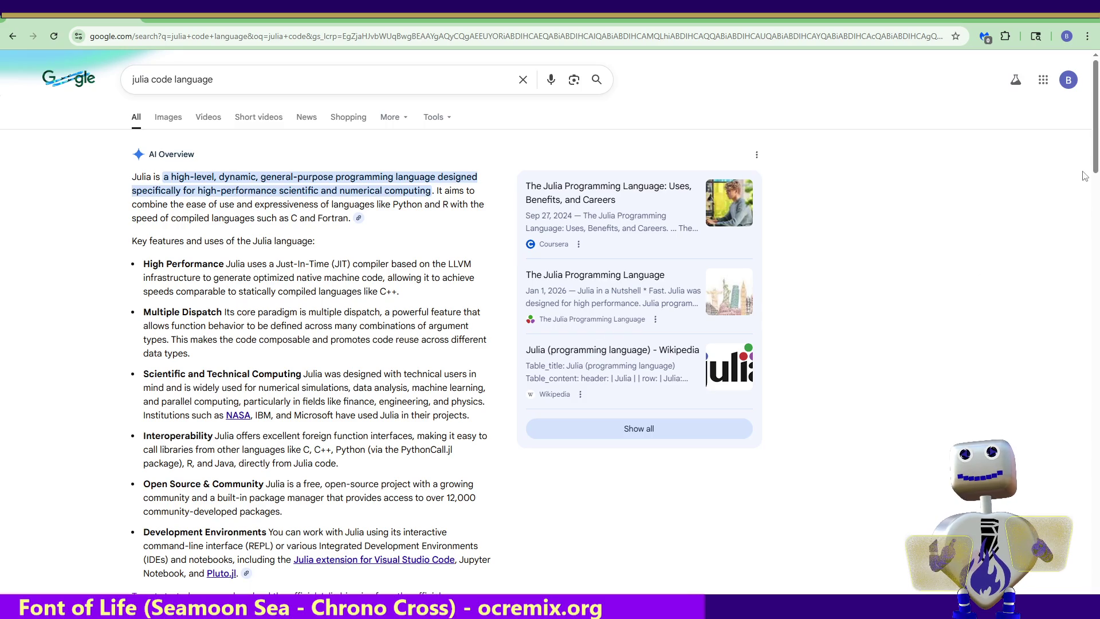
pyautogui.moveTo(1095, 166); pyautogui.dragTo(1096, 204)
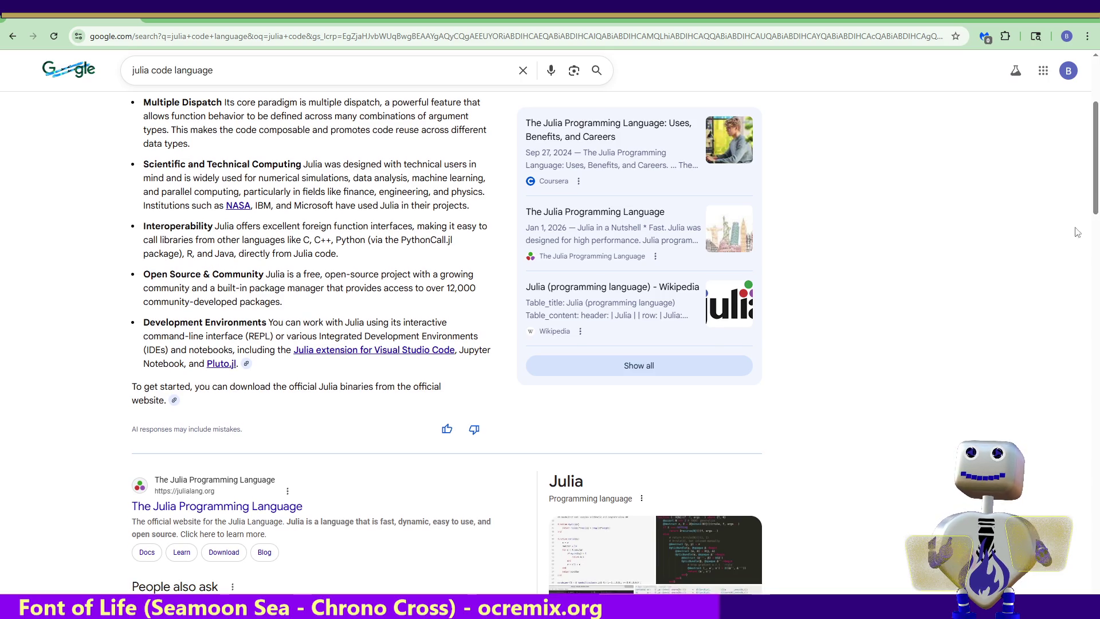
pyautogui.click(245, 512)
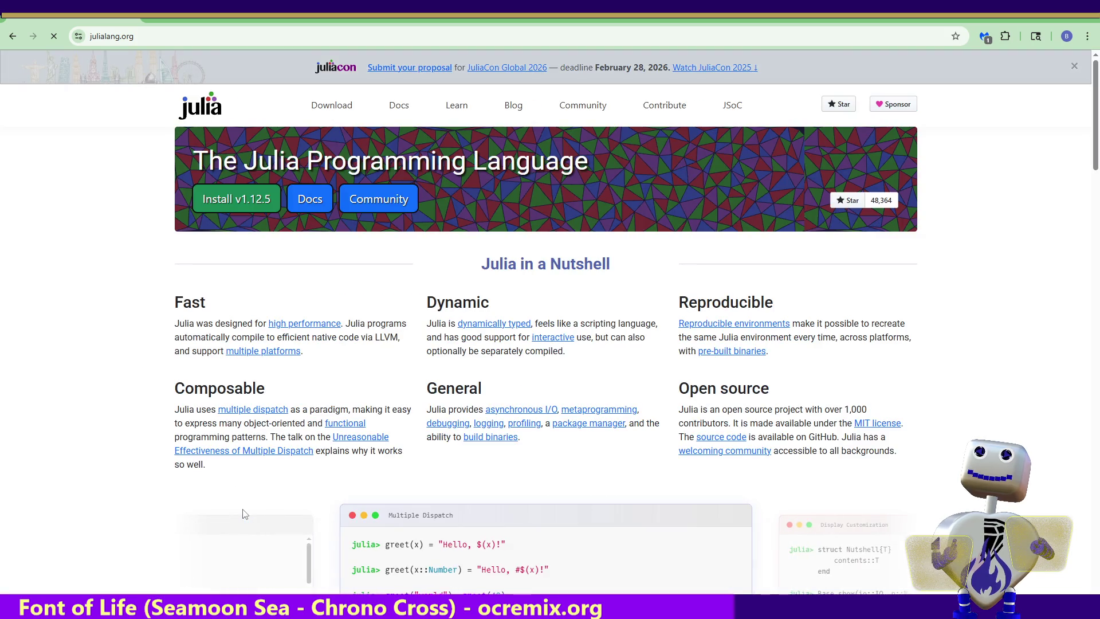
# Step the carousel through Display Customization, Comprehensions, Broadcasting and Piping & Composition to Destructuring.
pyautogui.moveTo(1094, 152); pyautogui.dragTo(1095, 184)
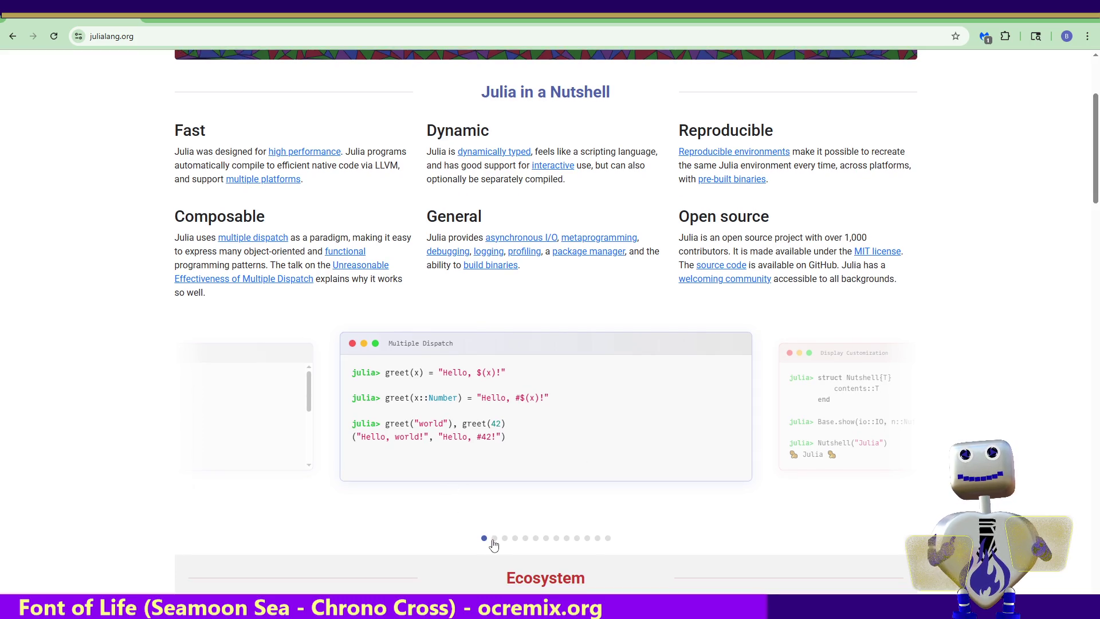
pyautogui.click(495, 540)
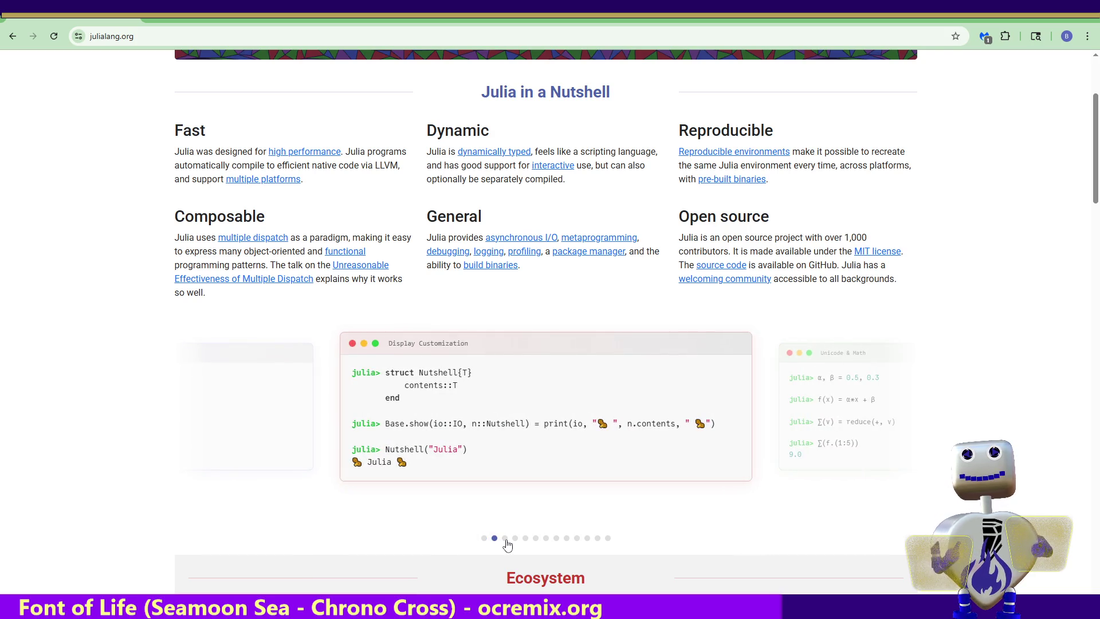
pyautogui.click(515, 539)
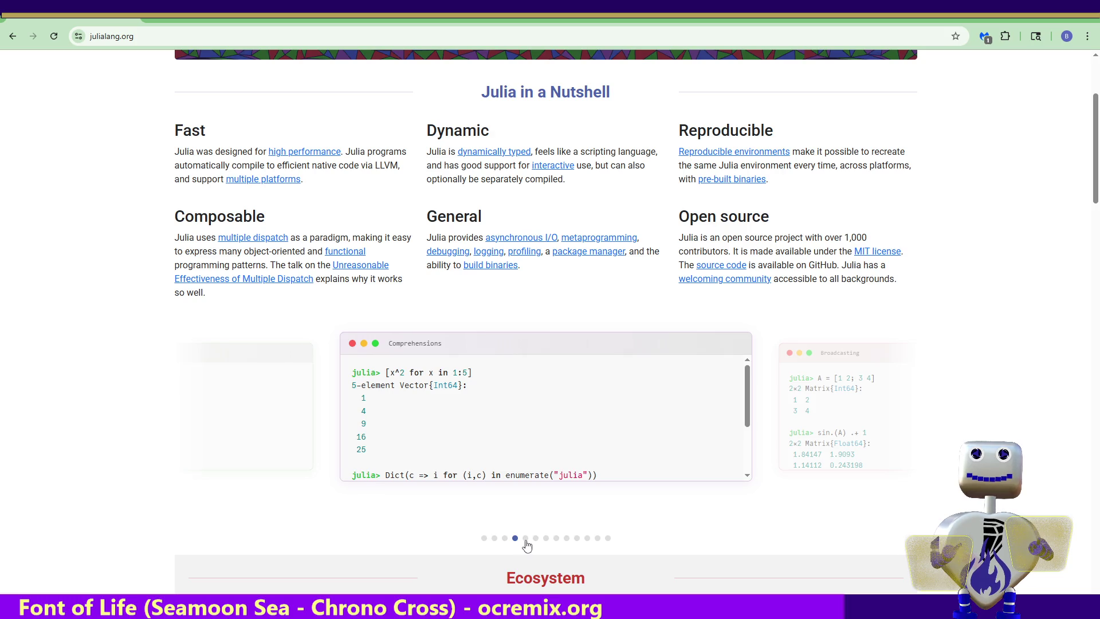
pyautogui.click(525, 539)
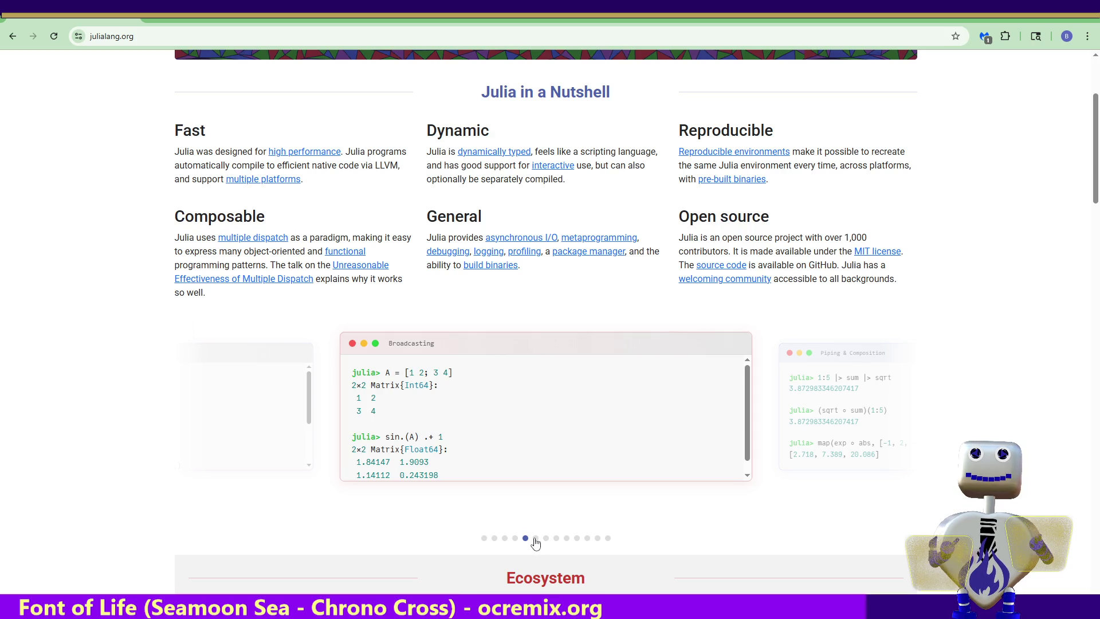
pyautogui.click(535, 539)
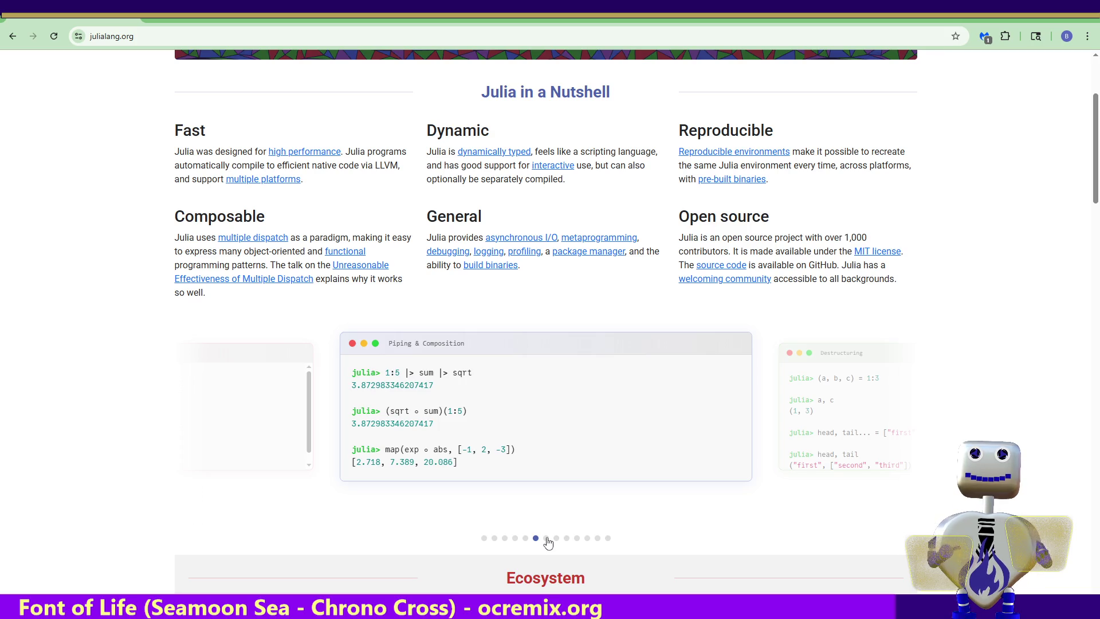
pyautogui.click(546, 539)
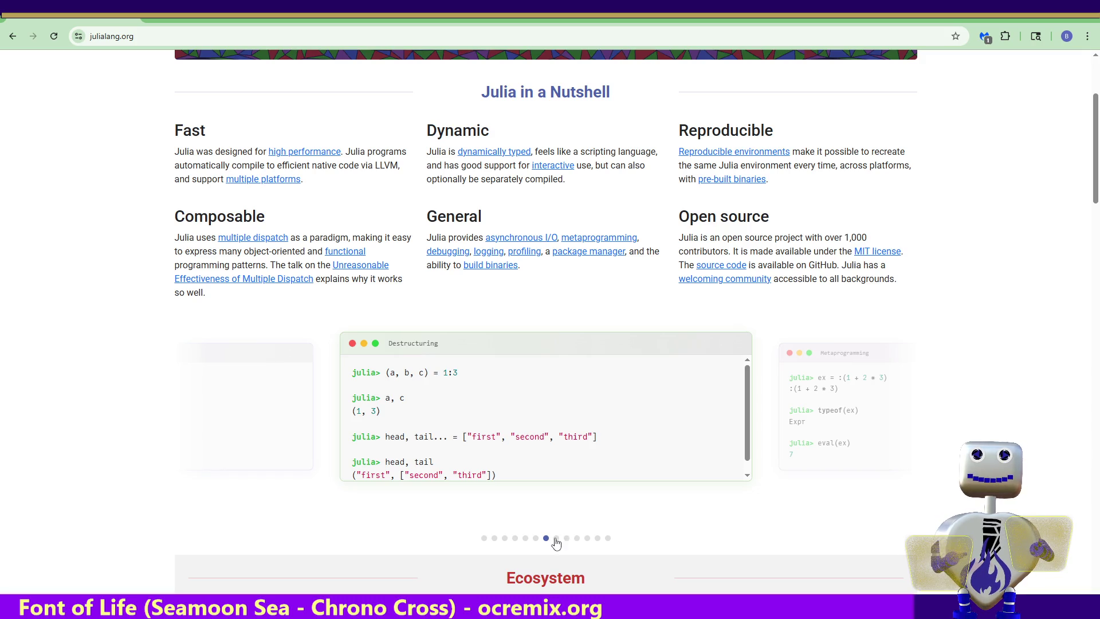
# Page from Metaprogramming through Multi-threading and REPL Modes to Code Introspection, then return to the search results.
pyautogui.click(556, 538)
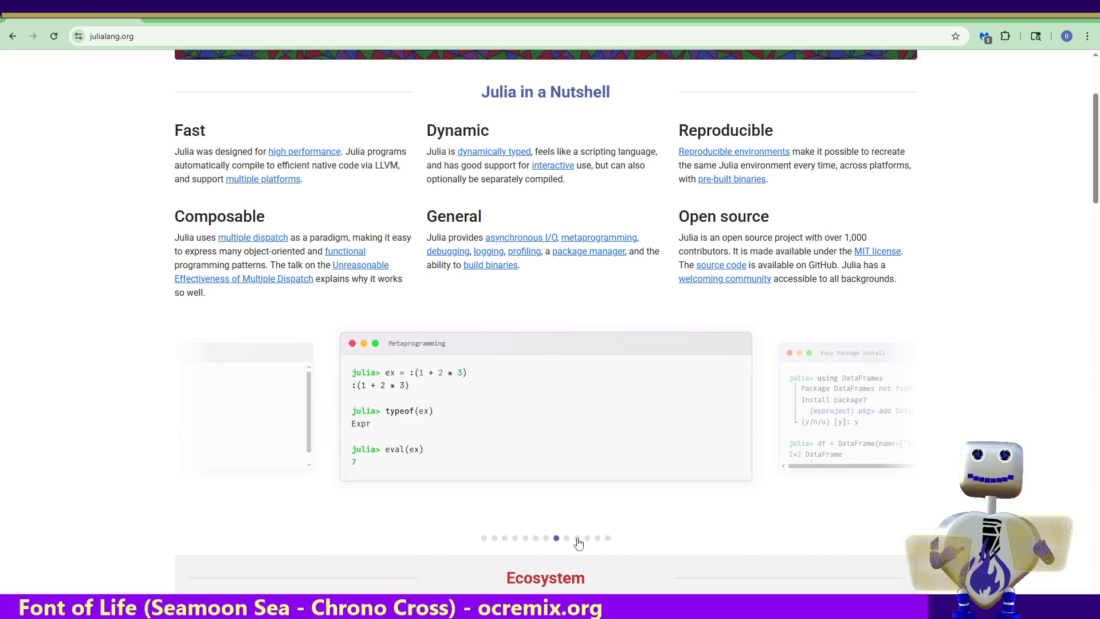
pyautogui.click(568, 539)
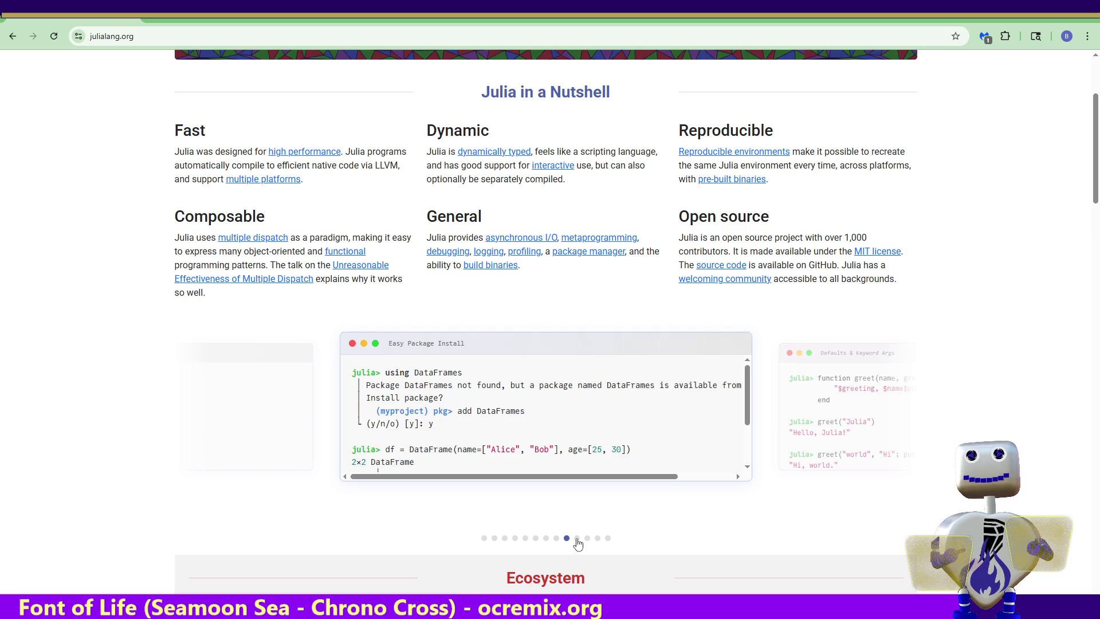
pyautogui.click(577, 538)
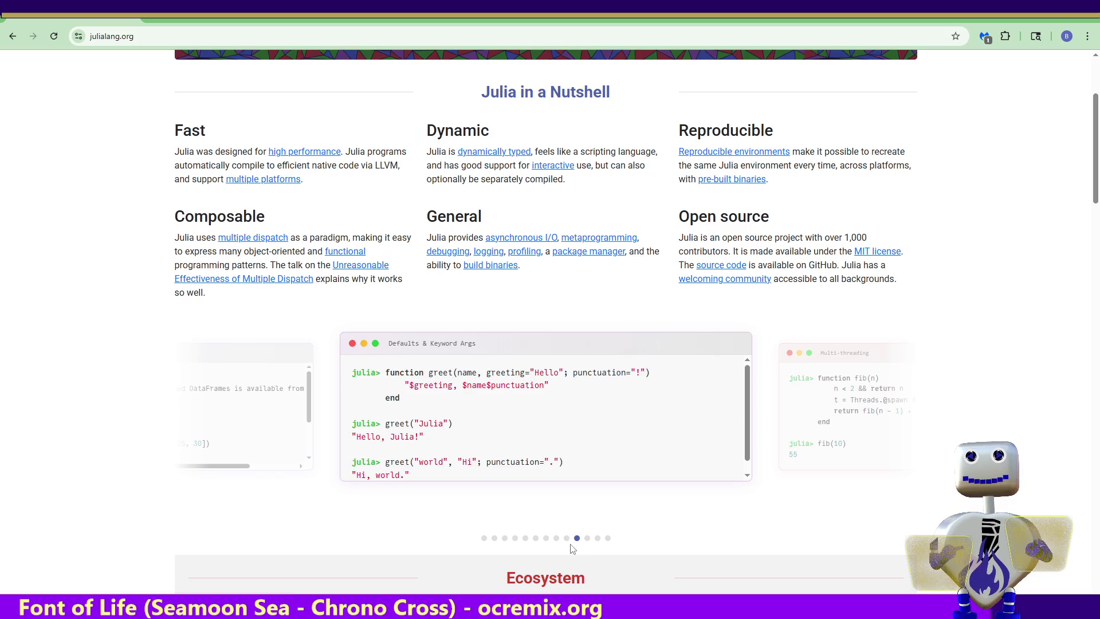
pyautogui.click(588, 538)
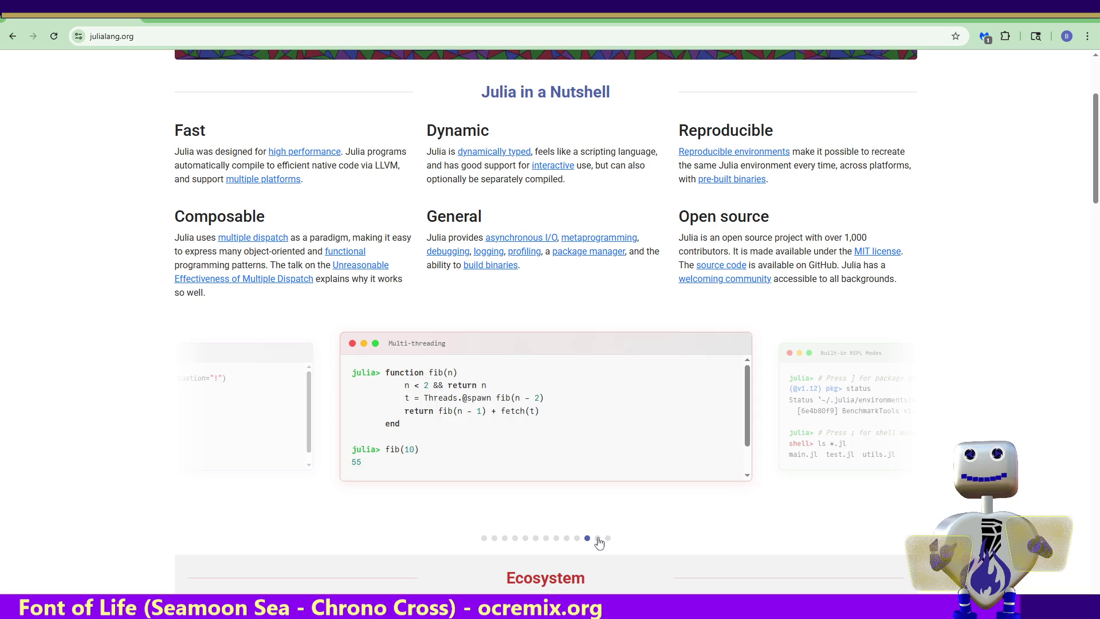
pyautogui.click(598, 539)
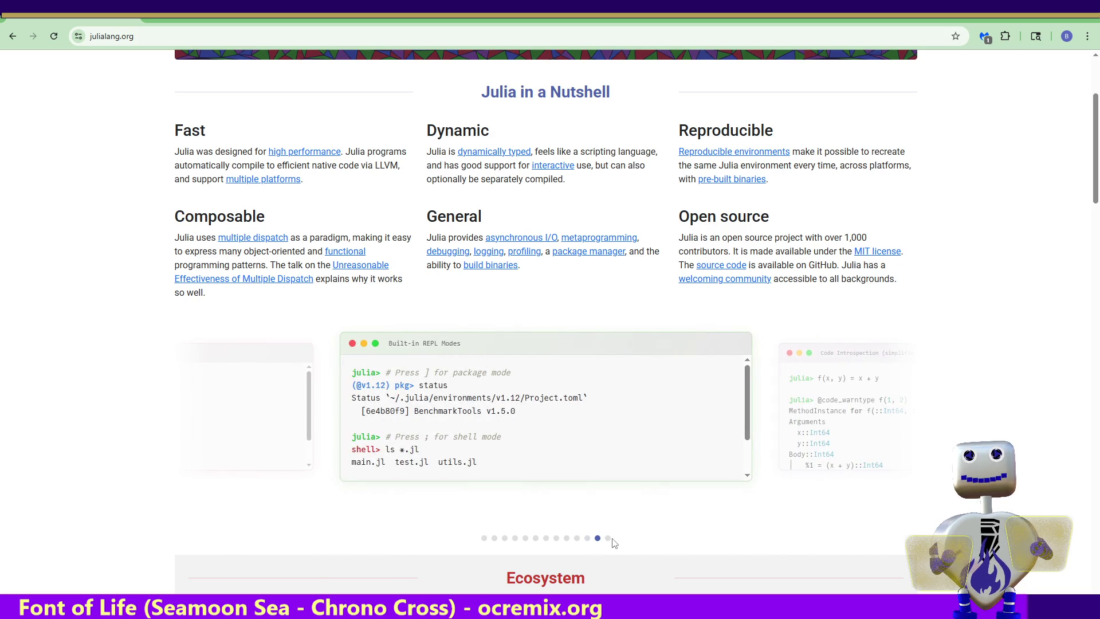
pyautogui.click(609, 539)
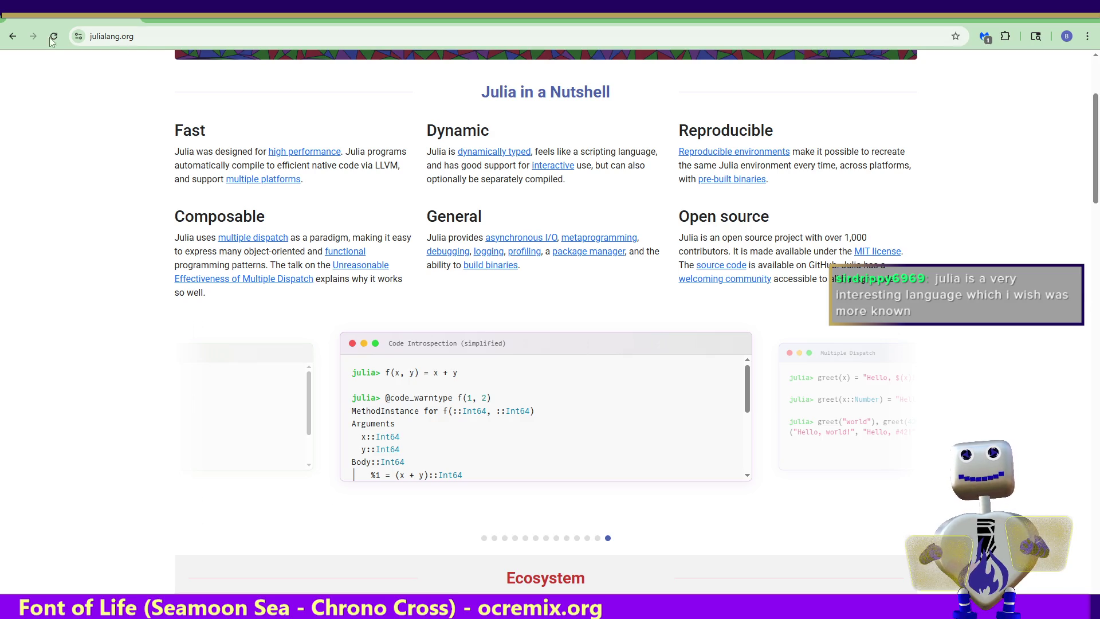
pyautogui.click(9, 36)
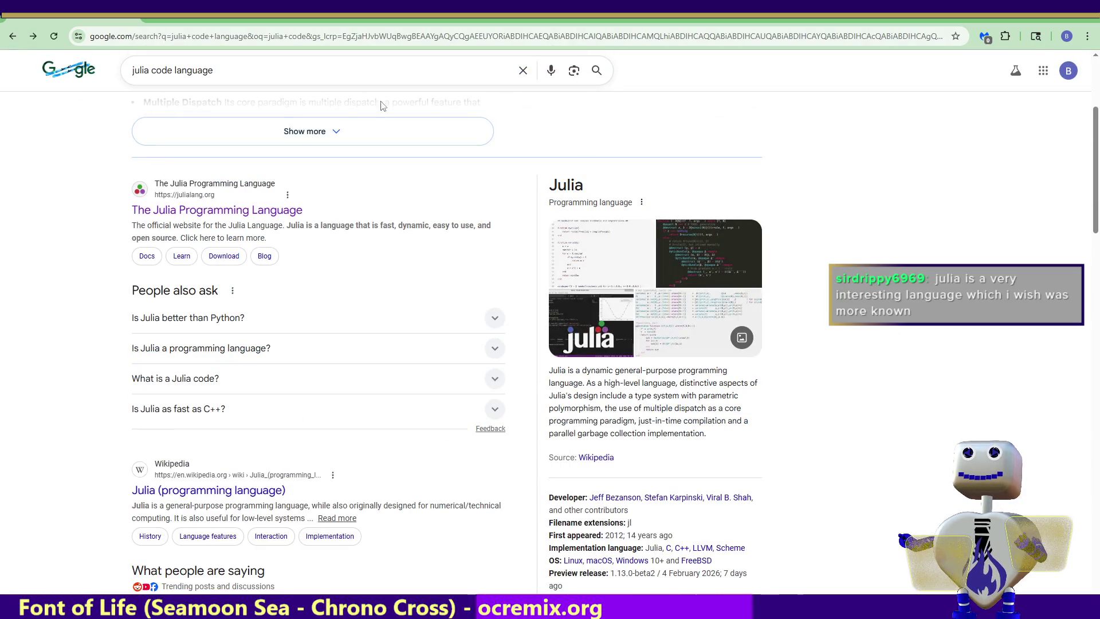
# Search 'julia code real world example' and expand its AI Overview with the CliMA code sample.
pyautogui.moveTo(174, 70); pyautogui.dragTo(282, 70)
pyautogui.press('BackSpace')
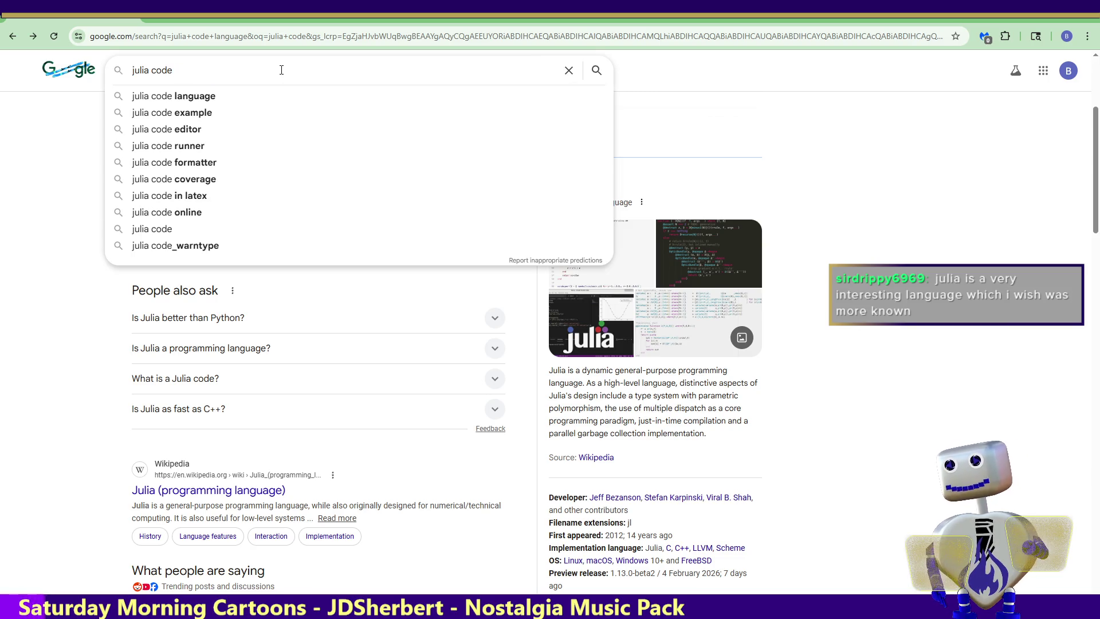
pyautogui.write(' ree')
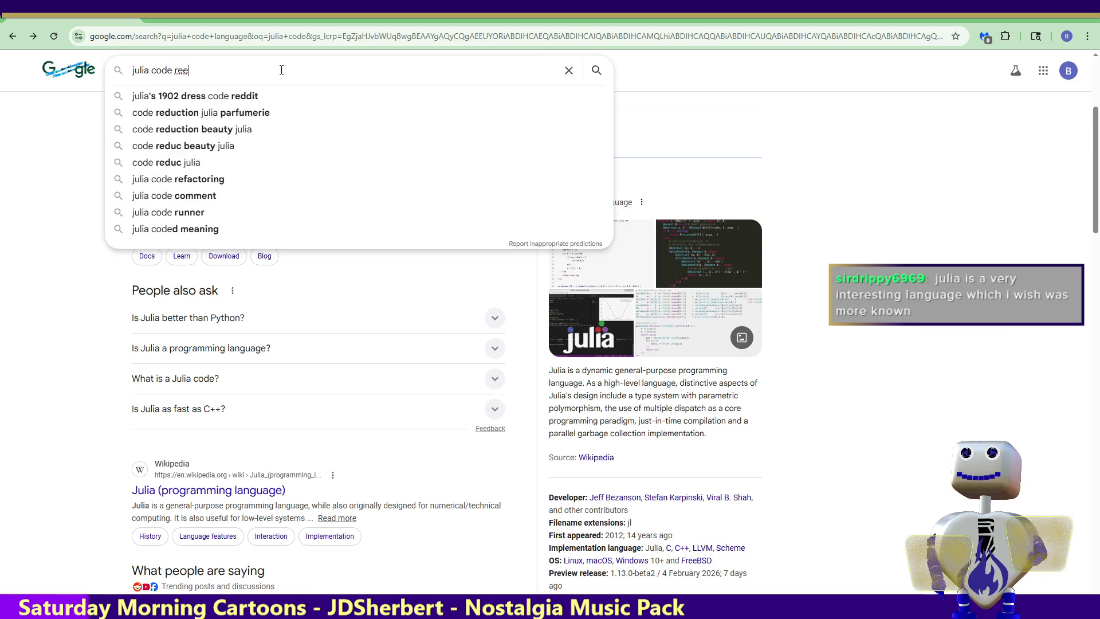
pyautogui.press('BackSpace')
pyautogui.write('al w')
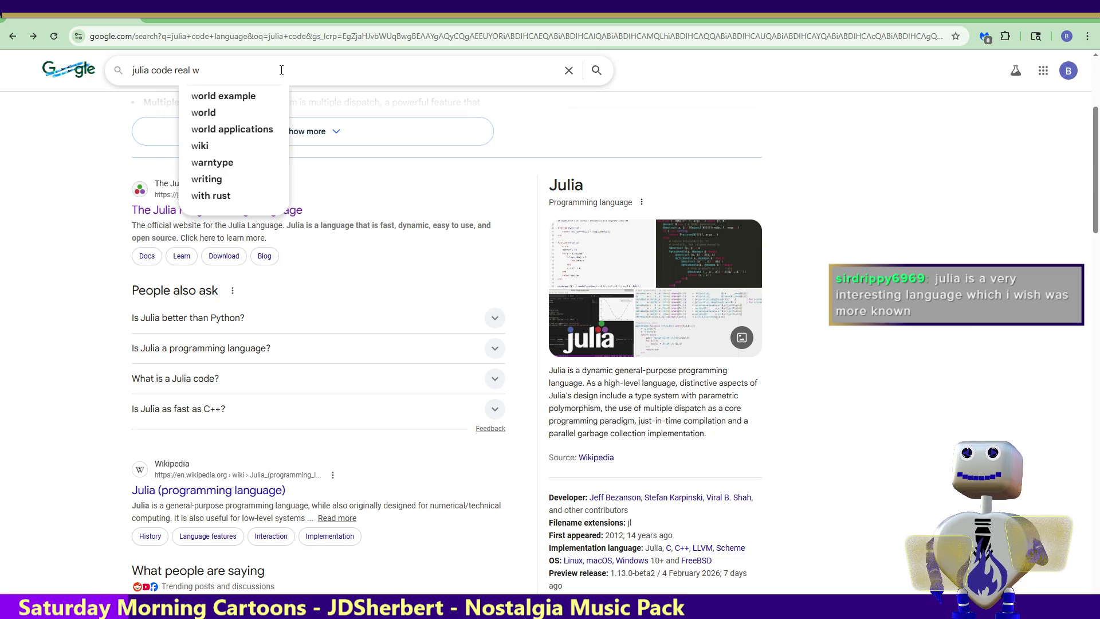
pyautogui.press('Down')
pyautogui.press('Return')
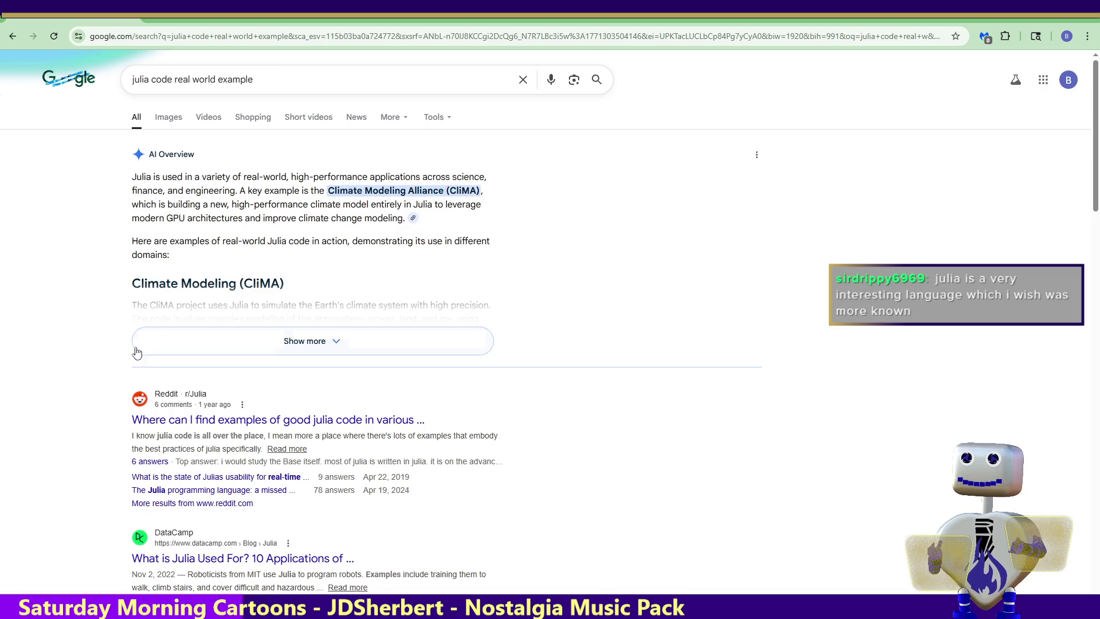
pyautogui.click(194, 348)
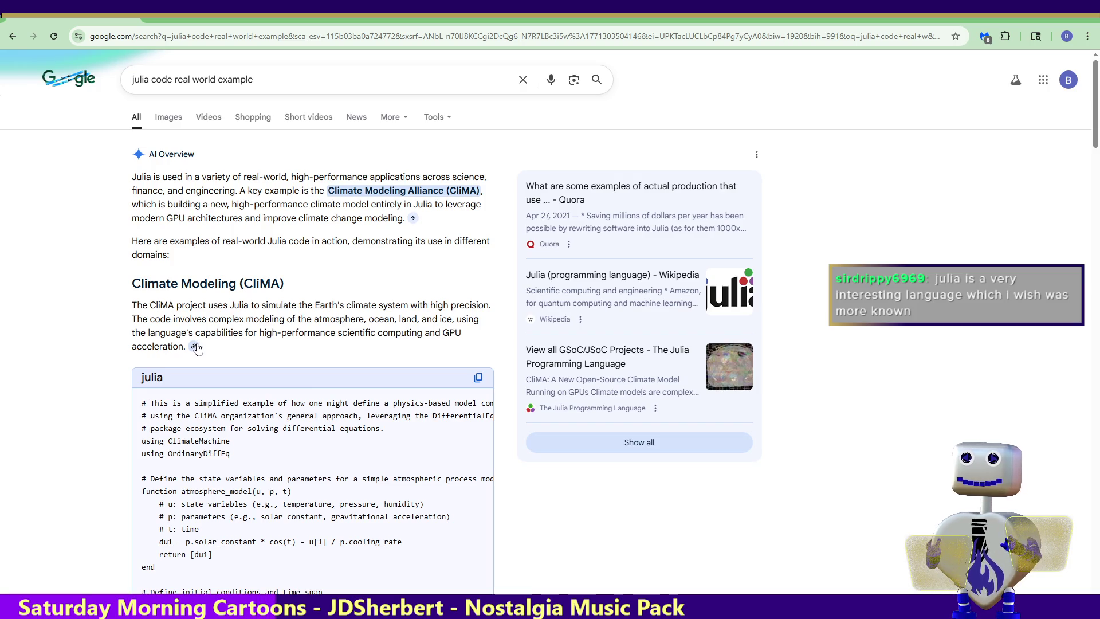
pyautogui.moveTo(1094, 140)
pyautogui.mouseDown()
pyautogui.moveTo(1096, 352)
pyautogui.moveTo(1094, 135)
pyautogui.mouseUp()
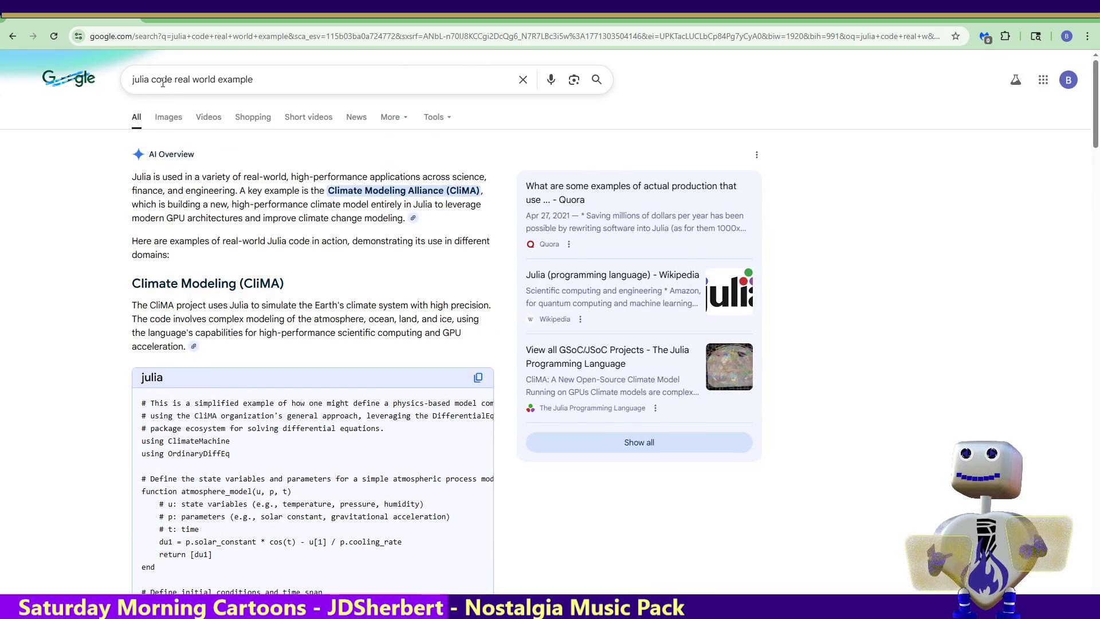
pyautogui.click(139, 71)
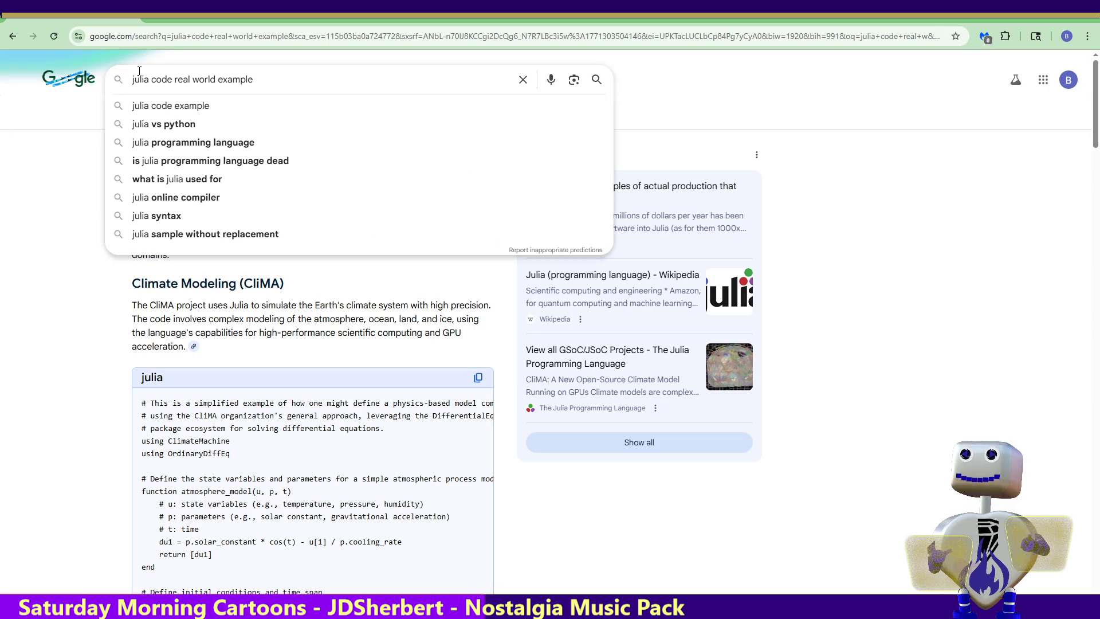
# Search 'who uses julia code real world' and expand the overview of Julia's industry and corporate users.
pyautogui.press('Home')
pyautogui.write('who uses')
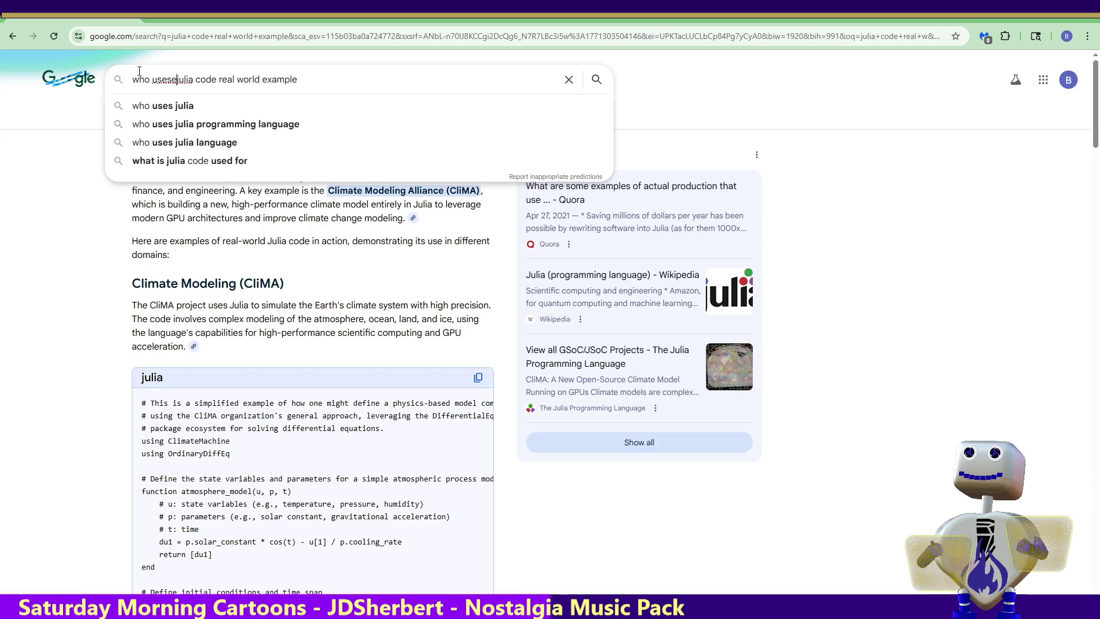
pyautogui.press('BackSpace')
pyautogui.press('BackSpace')
pyautogui.write('s')
pyautogui.press('BackSpace')
pyautogui.write('es')
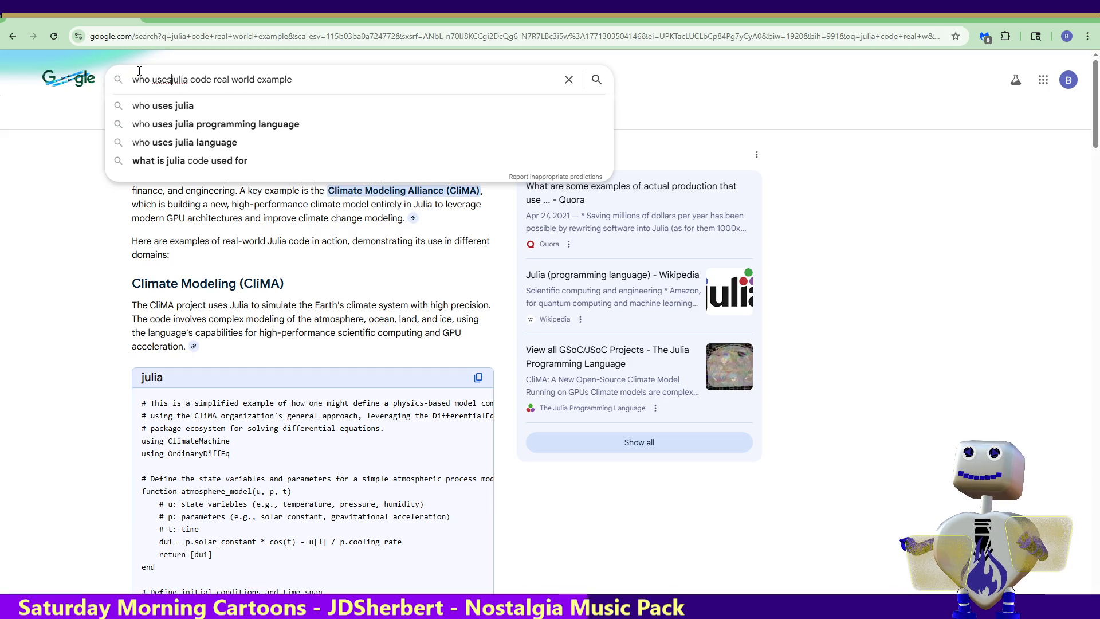
pyautogui.press('End')
pyautogui.press('BackSpace')
pyautogui.press('BackSpace')
pyautogui.press('BackSpace')
pyautogui.press('BackSpace')
pyautogui.press('Return')
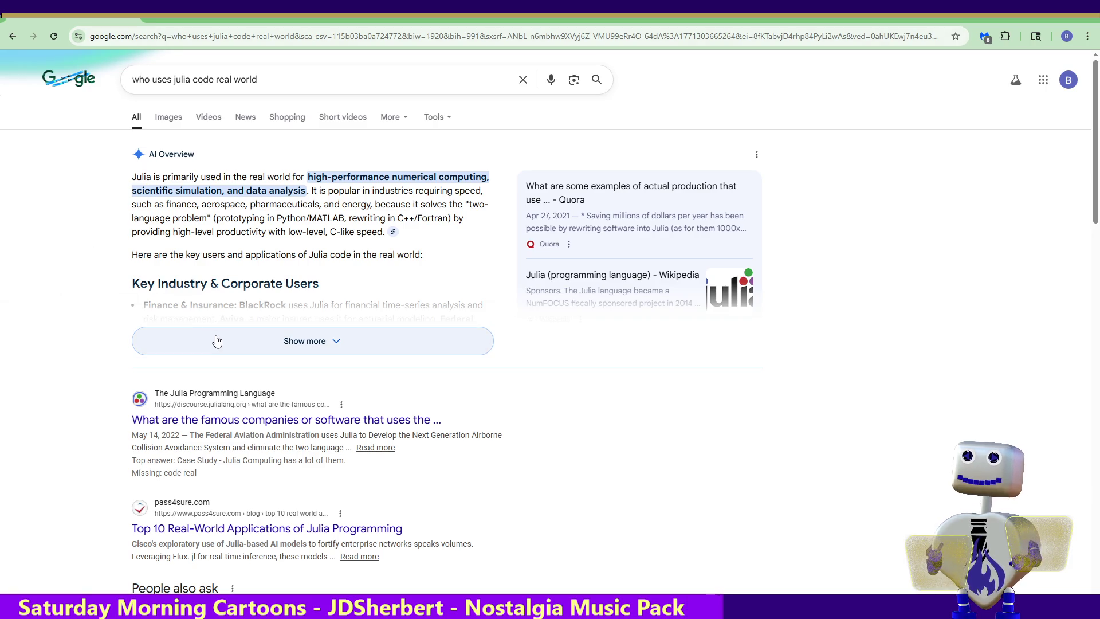
pyautogui.click(275, 341)
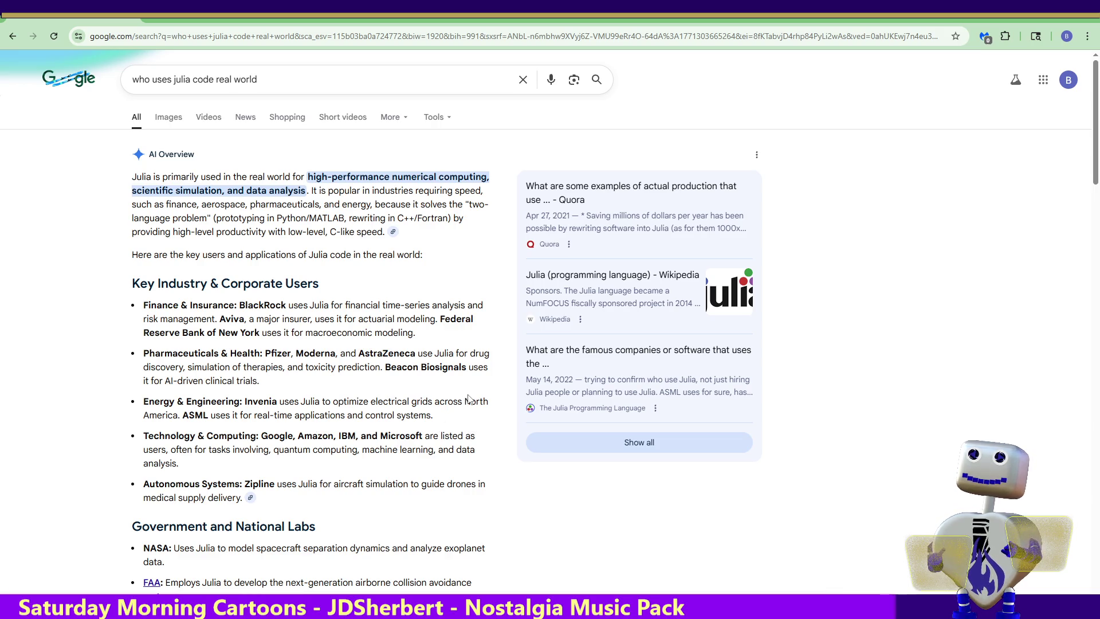
pyautogui.moveTo(1095, 159); pyautogui.dragTo(1099, 259)
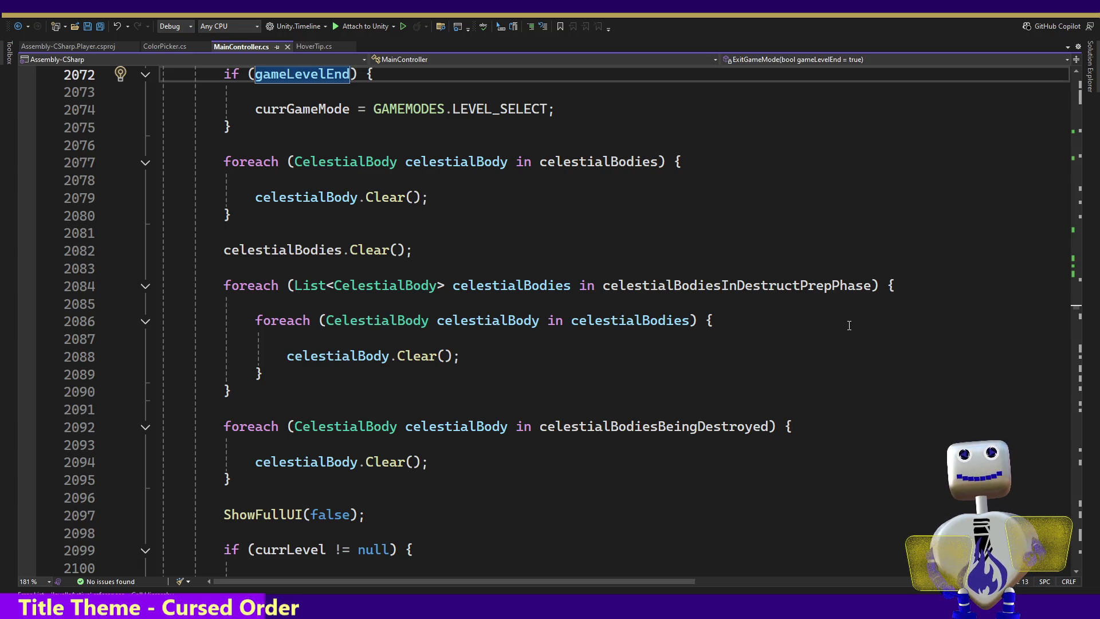
pyautogui.click(600, 390)
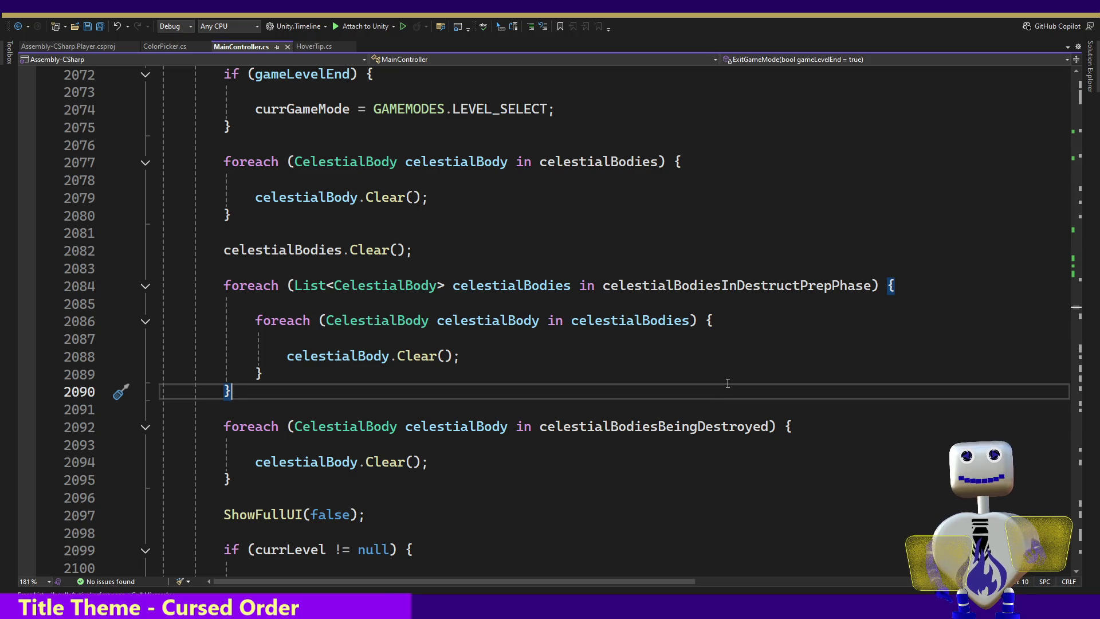
pyautogui.click(637, 414)
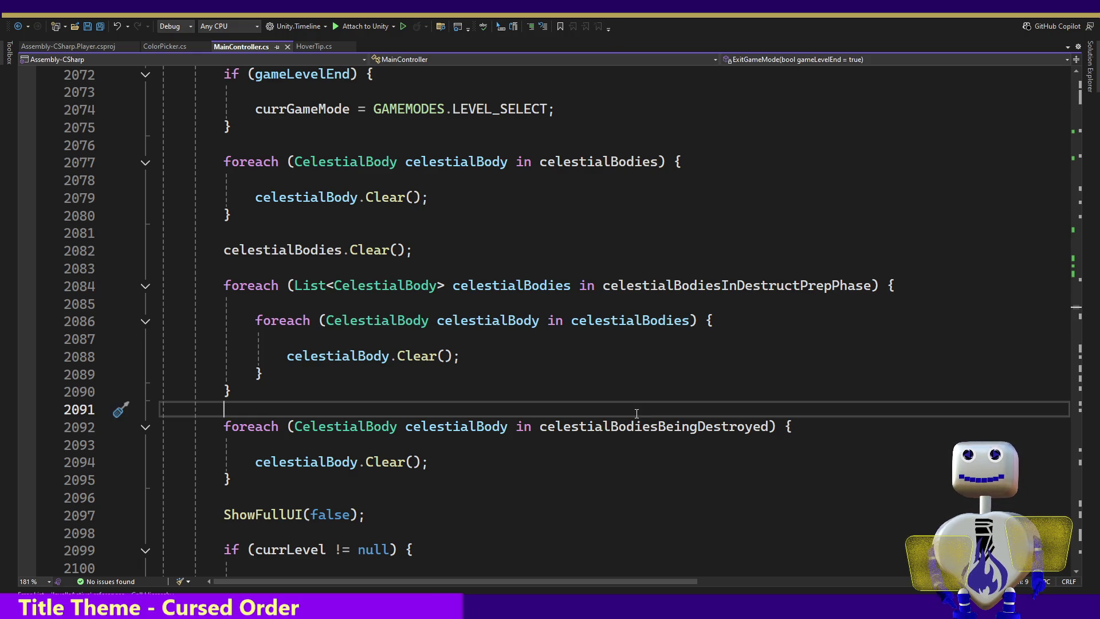
pyautogui.press('Down')
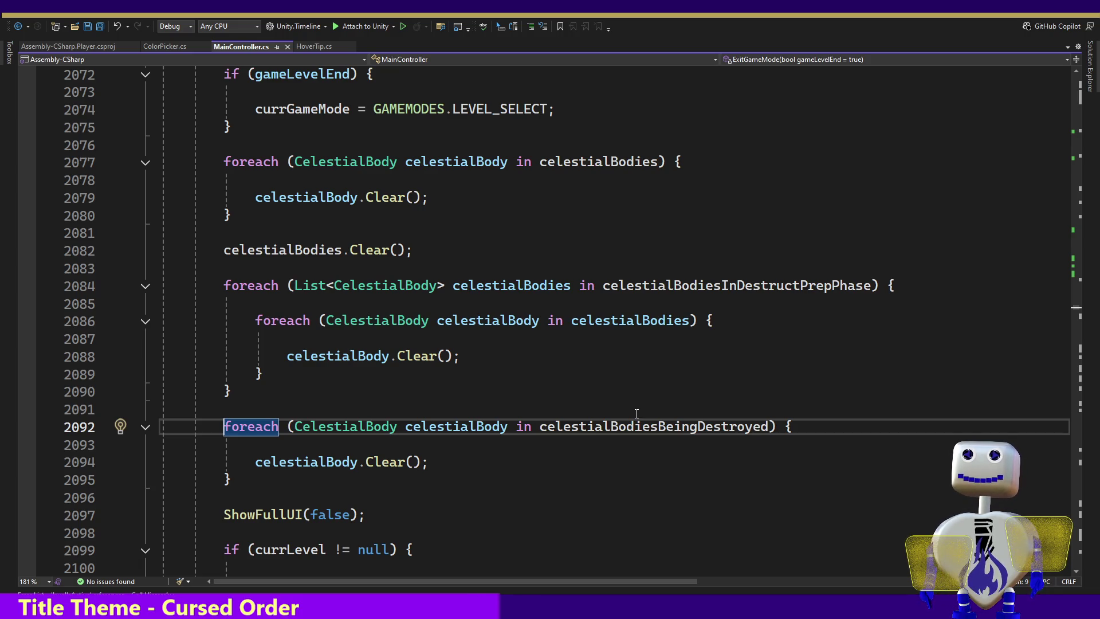
pyautogui.press('Down')
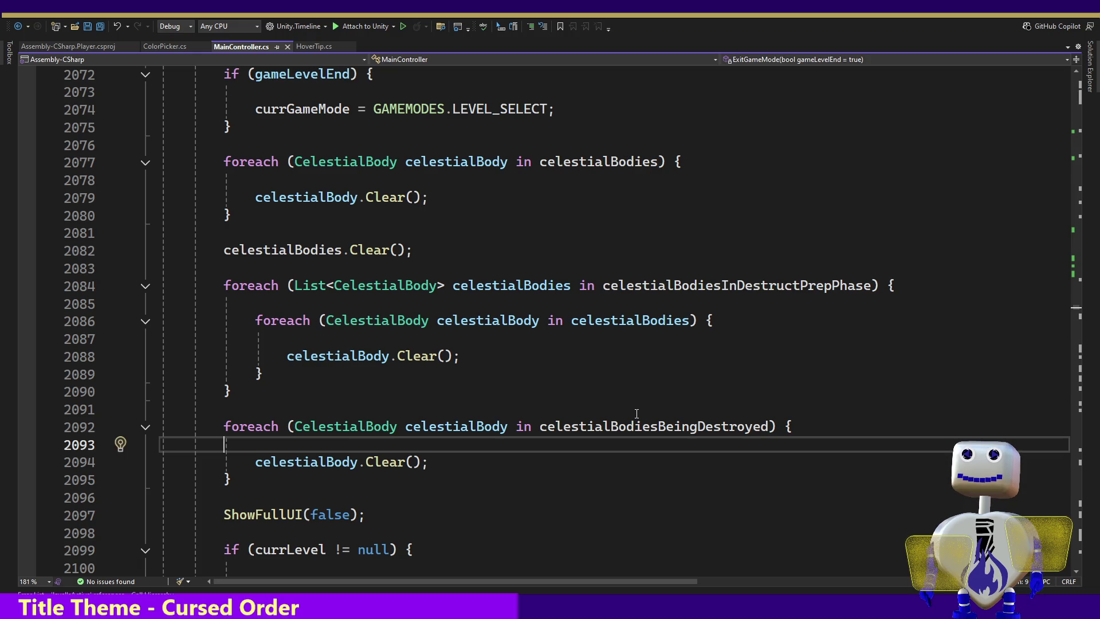
pyautogui.press('Down')
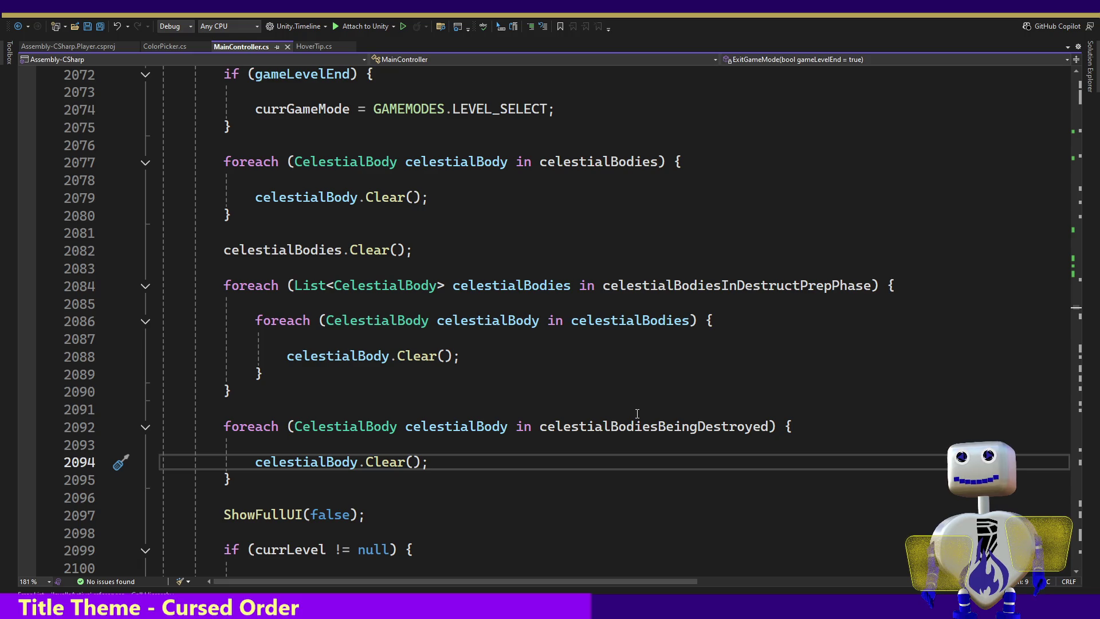
pyautogui.press('Down')
pyautogui.press('Down')
pyautogui.press('Down')
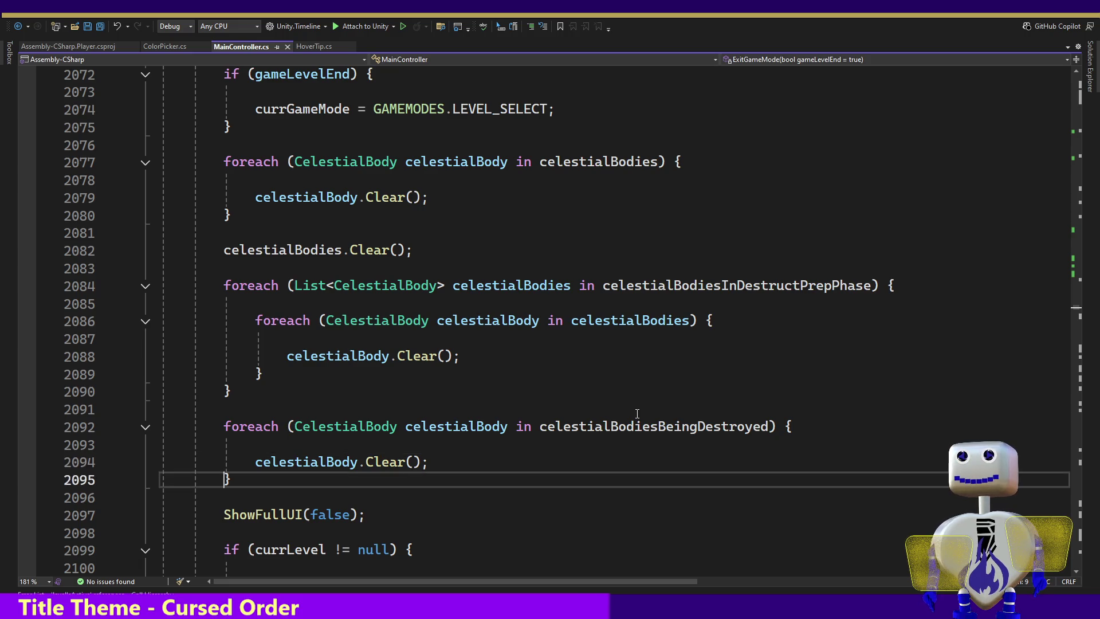
pyautogui.press('Down')
pyautogui.press('Down')
pyautogui.press('Down')
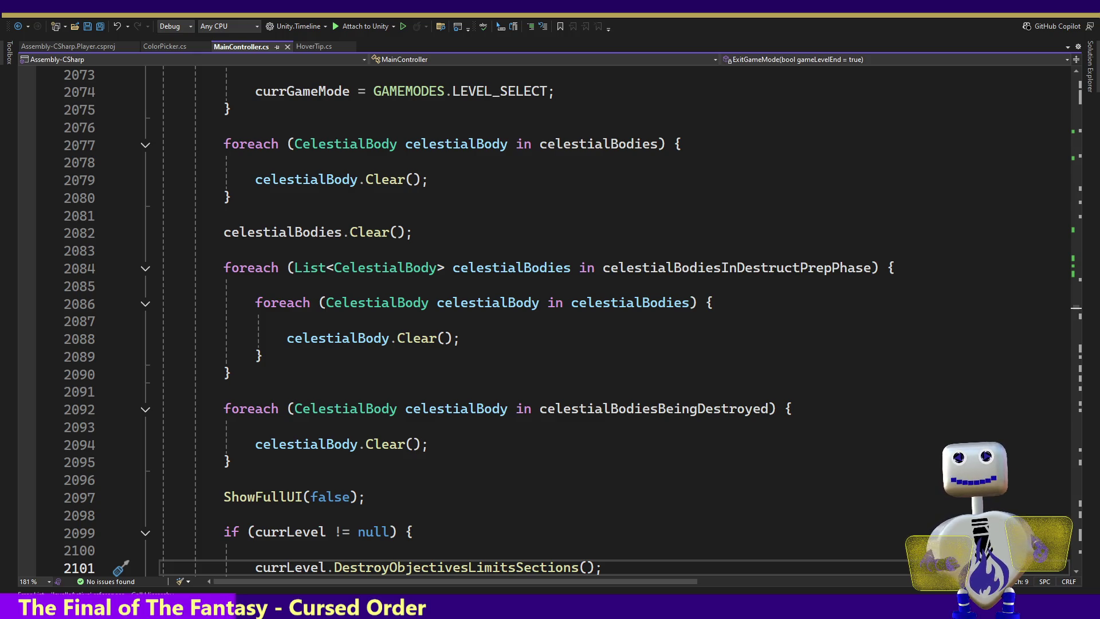
# Return to Chrome's square hole meme results and watch the Square Hole! video full screen.
pyautogui.hotkey('alt', 'Tab')
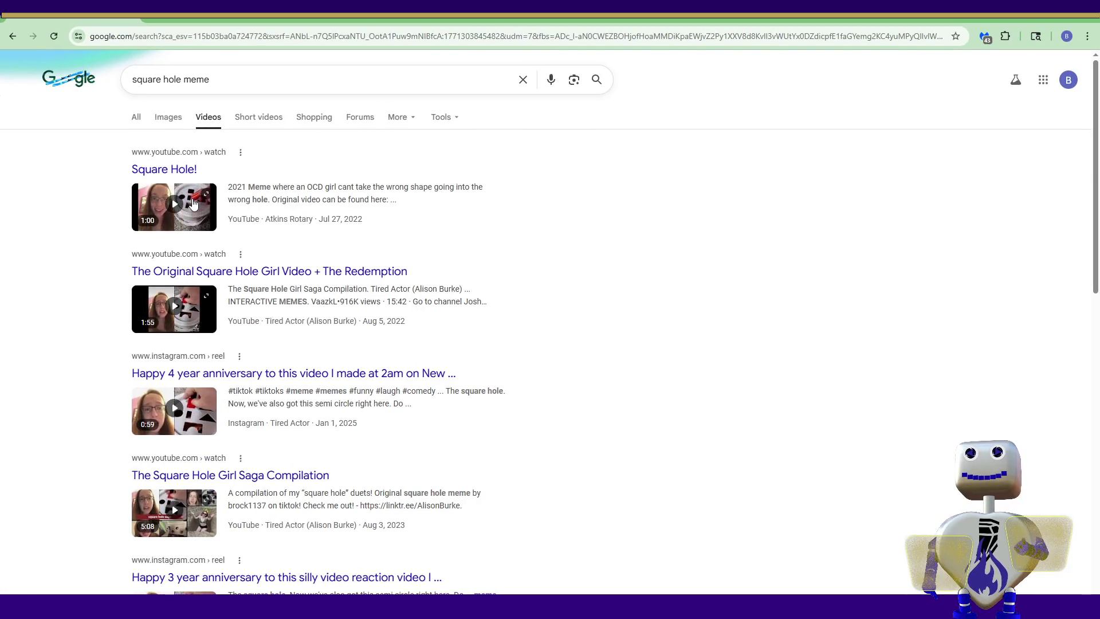
pyautogui.click(193, 205)
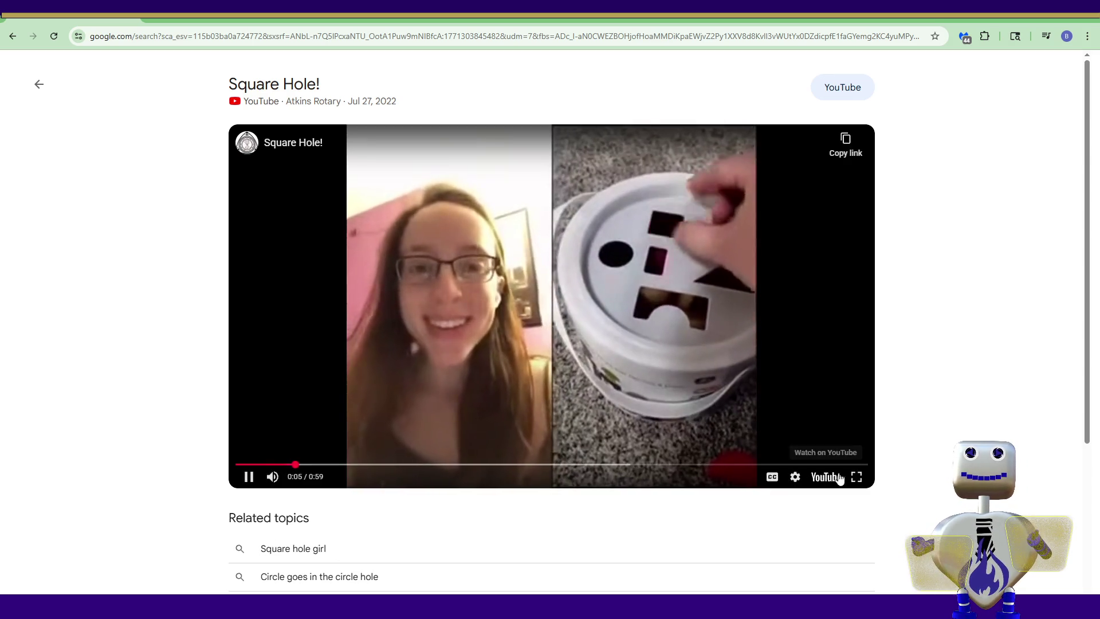
pyautogui.click(855, 478)
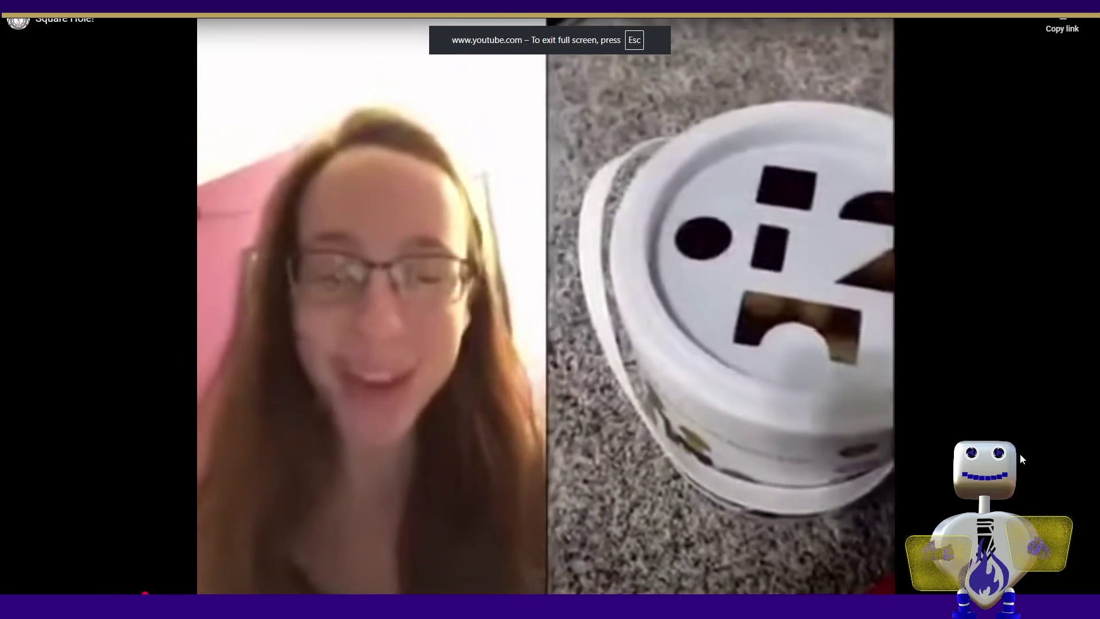